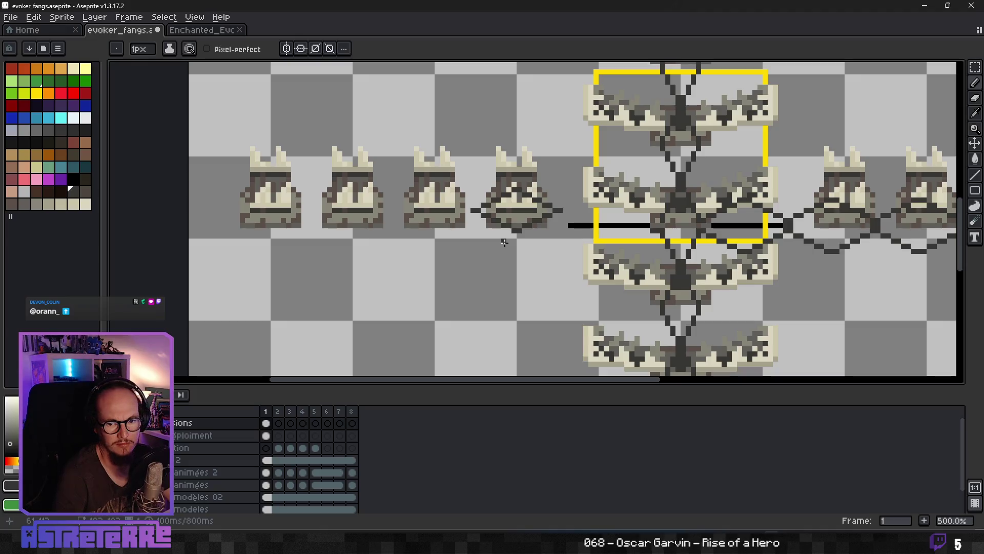
# Copy the fourth fang with its zigzag guide and place copies along the left row of fangs.
pyautogui.press('m')
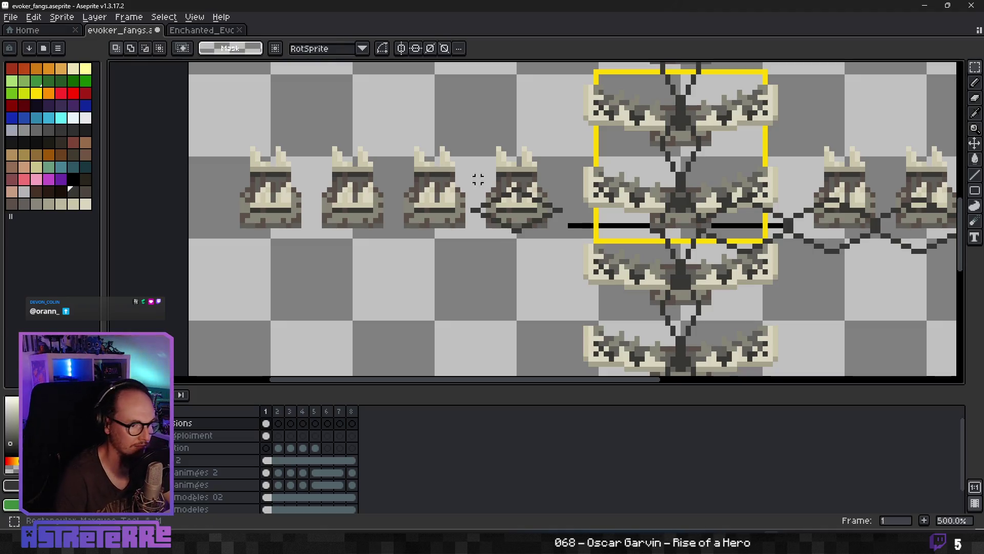
pyautogui.moveTo(454, 154); pyautogui.dragTo(565, 262)
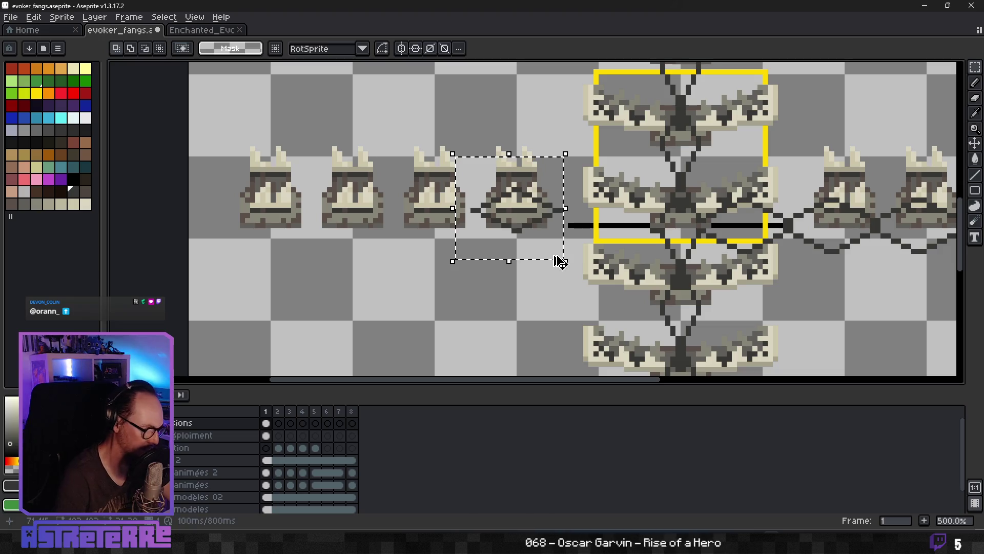
pyautogui.moveTo(517, 220)
pyautogui.mouseDown()
pyautogui.moveTo(432, 231)
pyautogui.moveTo(428, 222)
pyautogui.moveTo(436, 225)
pyautogui.mouseUp()
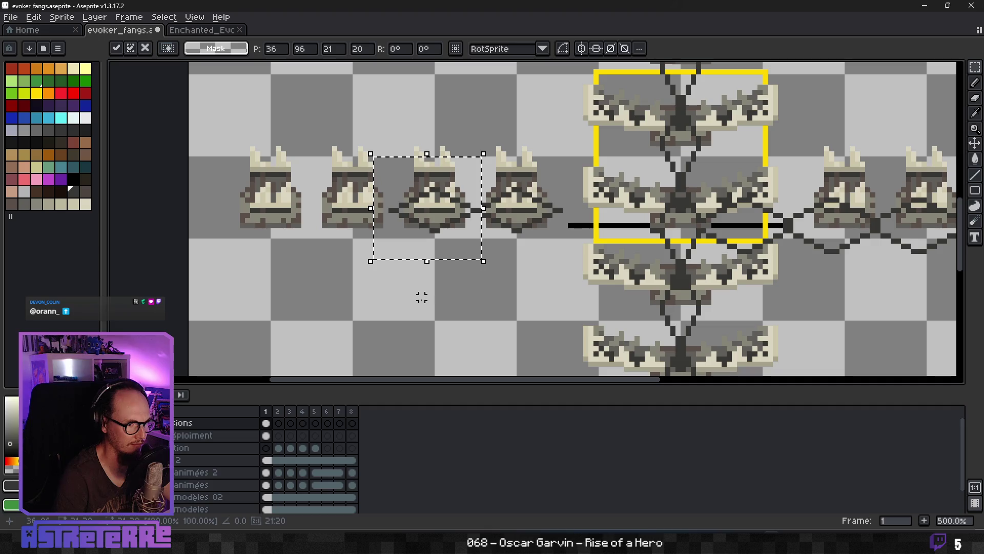
pyautogui.moveTo(435, 225)
pyautogui.mouseDown()
pyautogui.moveTo(218, 217)
pyautogui.moveTo(227, 219)
pyautogui.mouseUp()
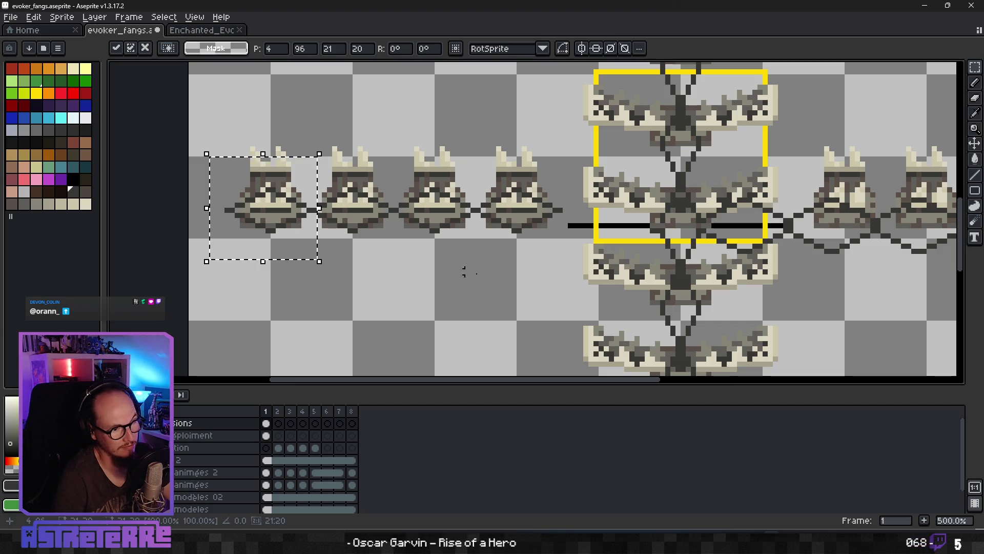
pyautogui.hotkey('ctrl', 'd')
# Paste one more fang-and-guide copy and set it near the centre, then deselect.
pyautogui.press('v')
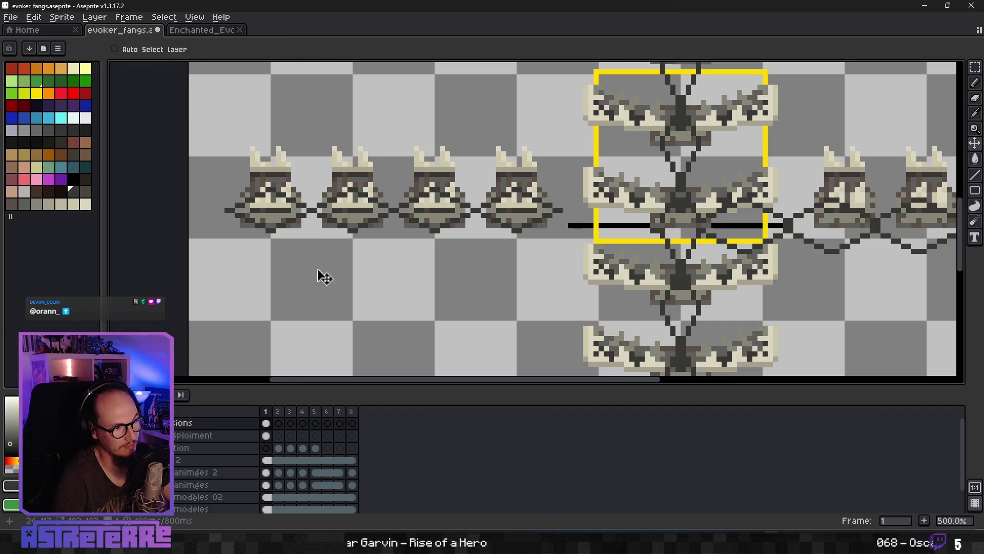
pyautogui.hotkey('ctrl', 'v')
pyautogui.moveTo(528, 249); pyautogui.dragTo(611, 239)
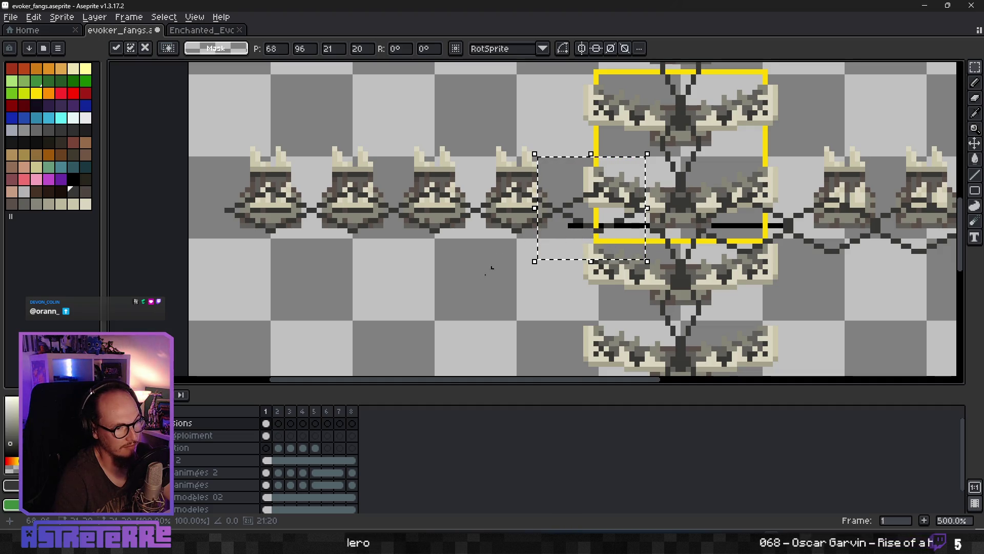
pyautogui.click(462, 306)
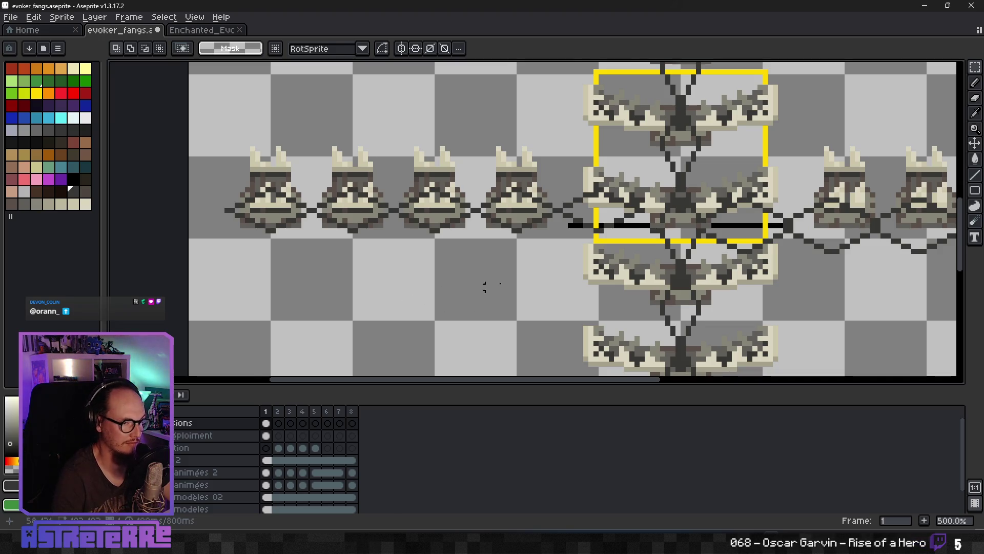
pyautogui.scroll(-3, 483, 285)
pyautogui.scroll(2, 853, 289)
# Delete the zigzag guides on the right arm and hide the fang artwork layer.
pyautogui.moveTo(853, 290); pyautogui.dragTo(505, 183)
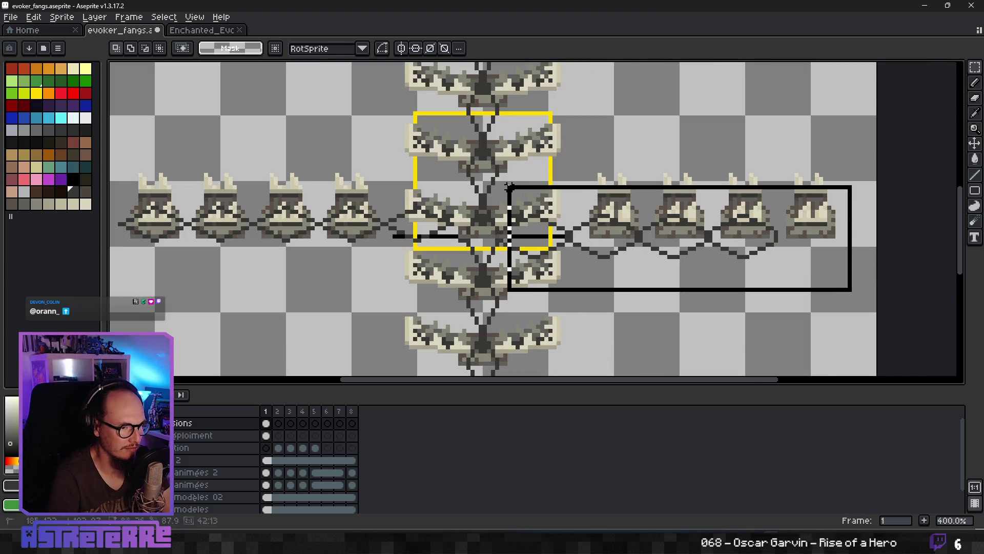
pyautogui.press('Delete')
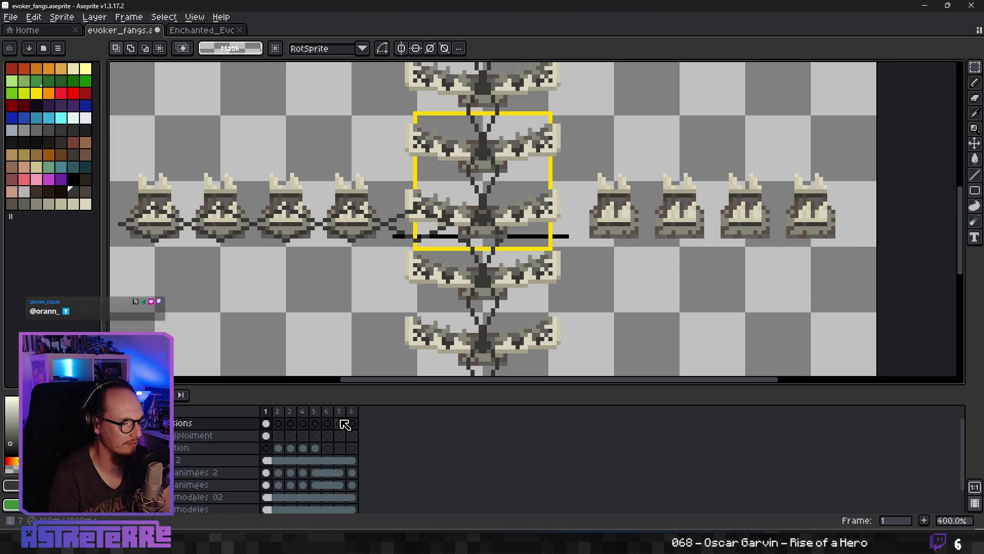
pyautogui.click(142, 435)
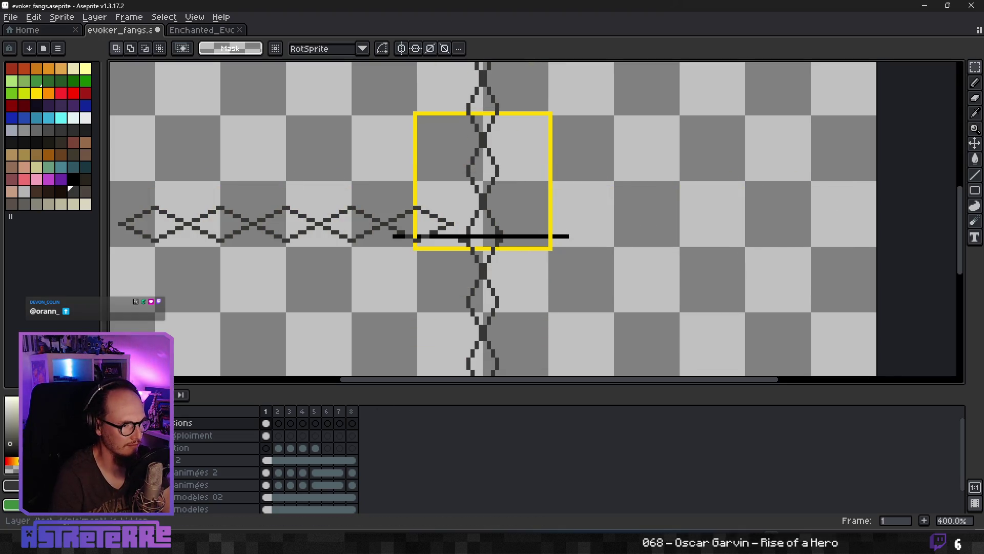
pyautogui.scroll(3, 461, 242)
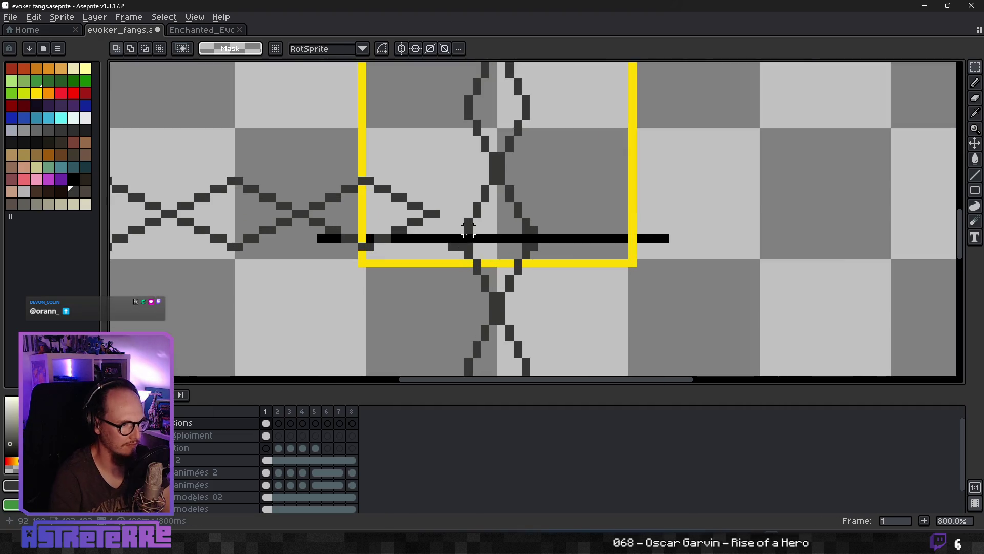
# Draw two short diagonal guide lines from the centre junction toward the black bar.
pyautogui.press('b')
pyautogui.moveTo(407, 223); pyautogui.dragTo(482, 190)
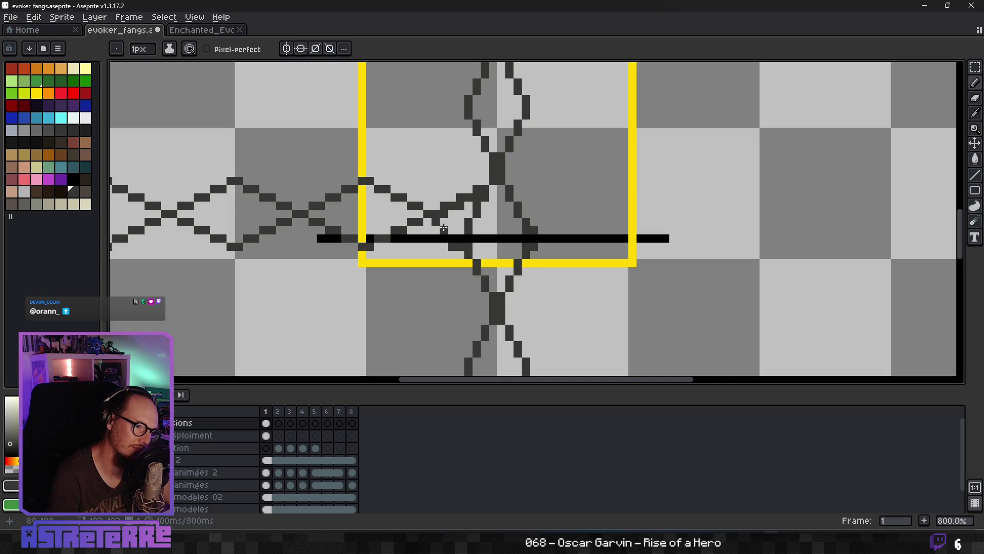
pyautogui.hotkey('ctrl', 'z')
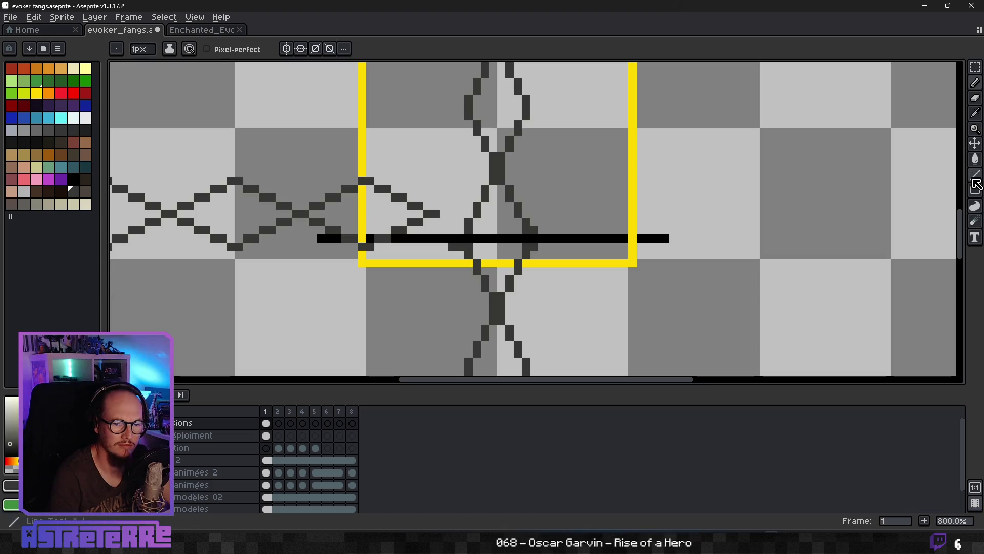
pyautogui.click(976, 175)
pyautogui.moveTo(408, 219); pyautogui.dragTo(428, 245)
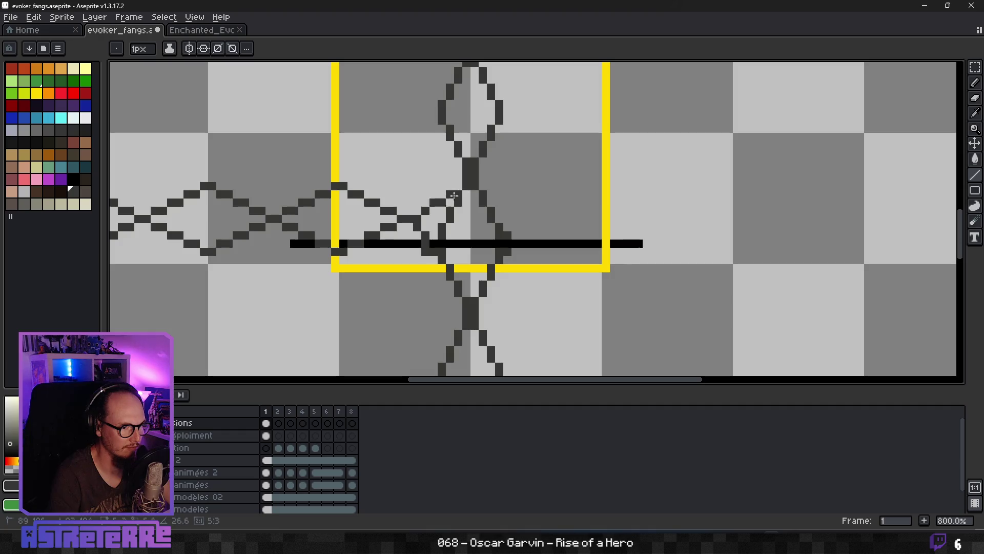
pyautogui.moveTo(406, 224); pyautogui.dragTo(436, 262)
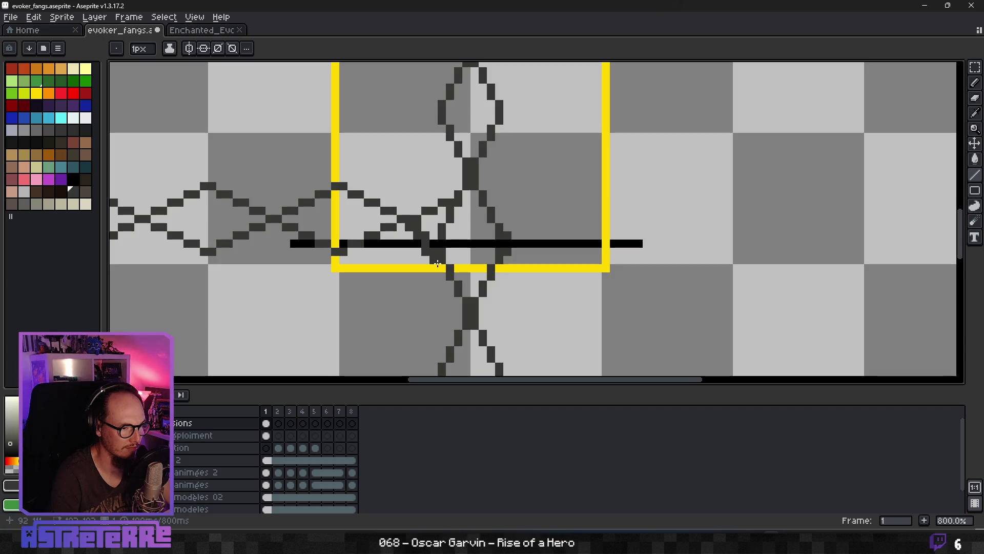
pyautogui.press('b')
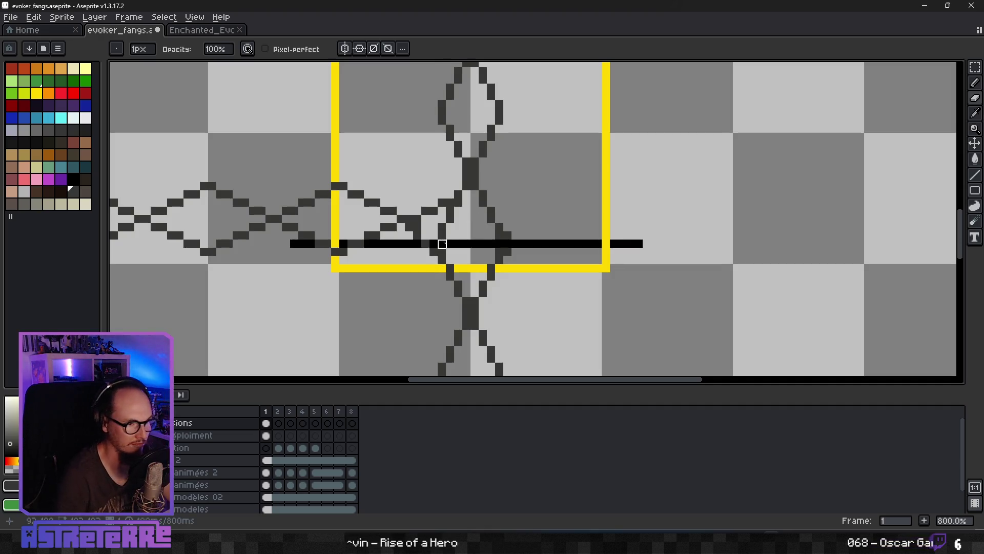
pyautogui.scroll(-6, 442, 244)
pyautogui.press('e')
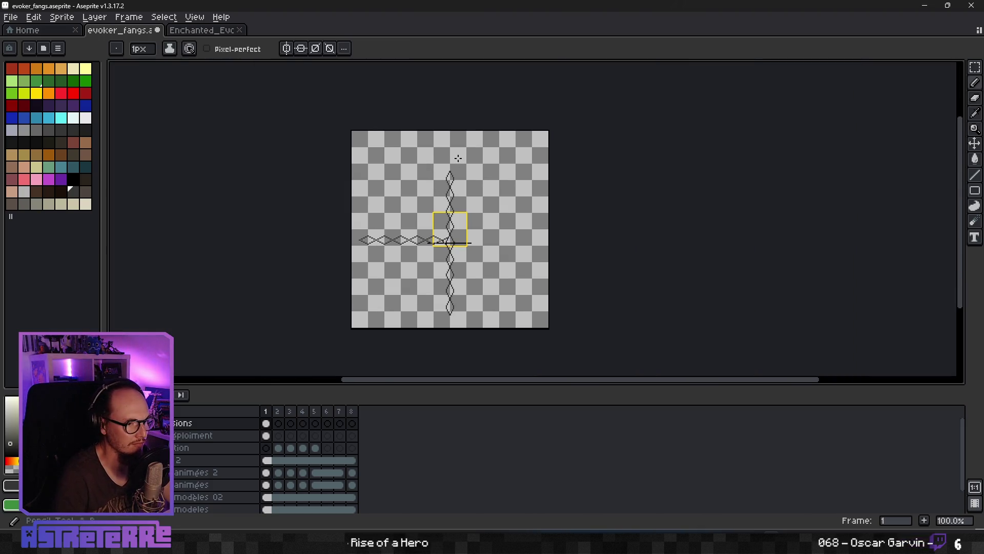
# Select the left and vertical zigzag guides and flip the selection horizontally.
pyautogui.hotkey('ctrl', 'z')
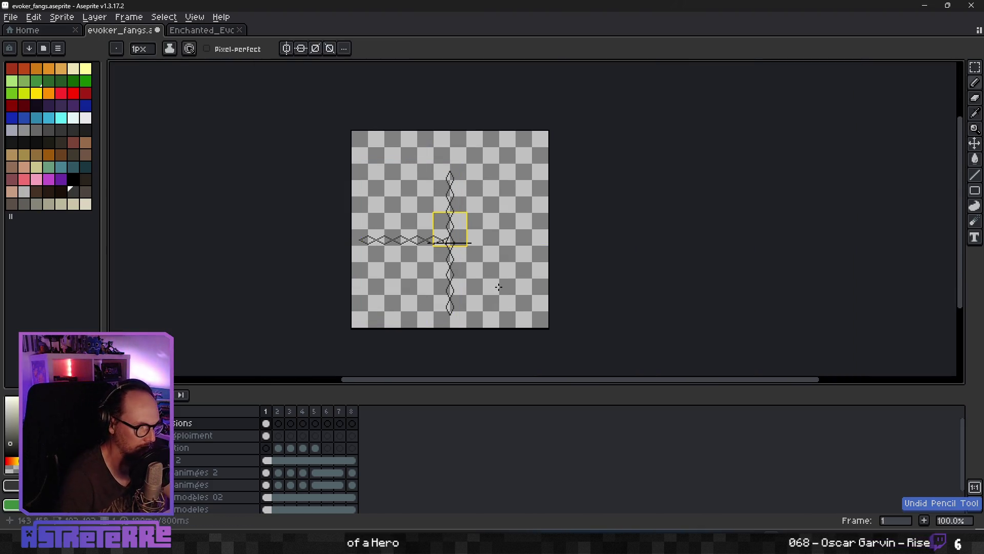
pyautogui.press('m')
pyautogui.moveTo(481, 159); pyautogui.dragTo(352, 329)
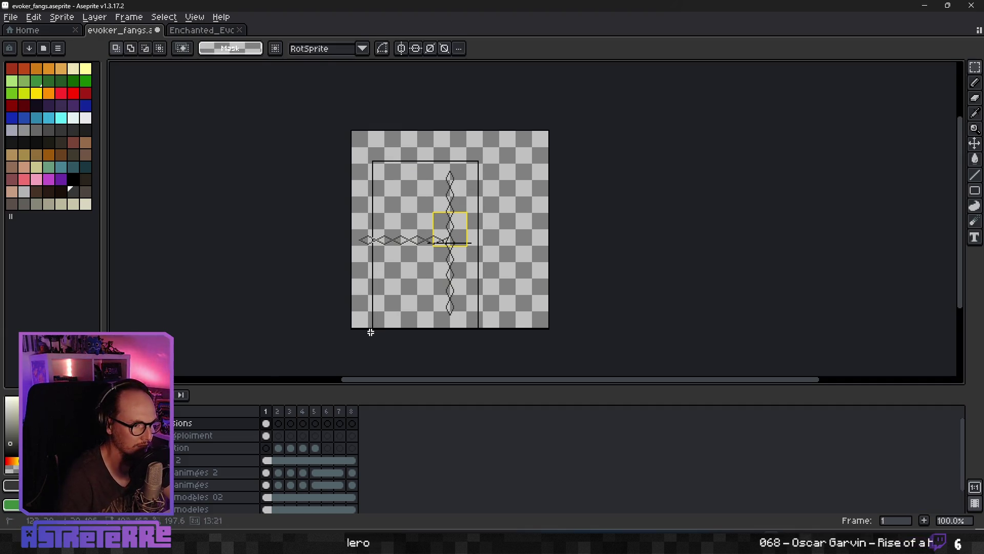
pyautogui.click(456, 310)
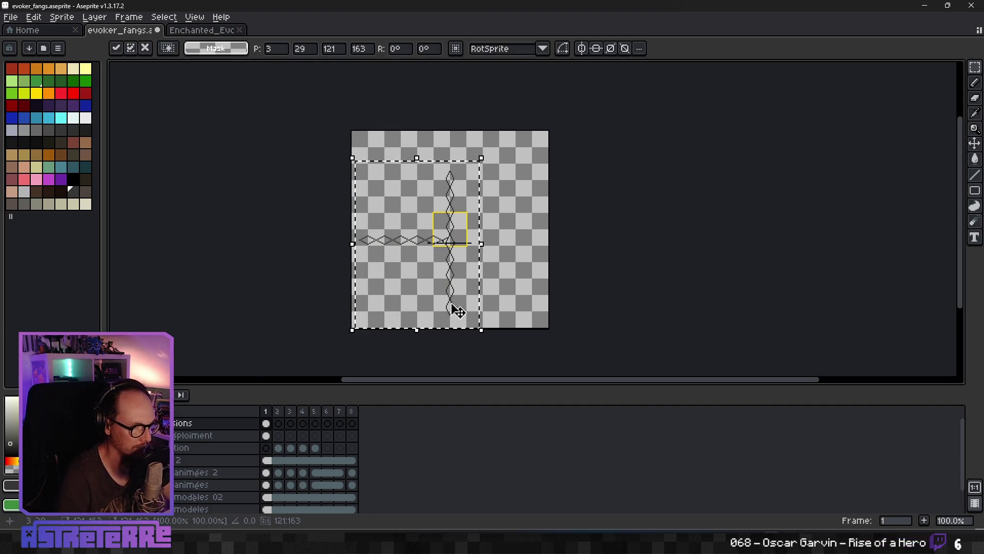
pyautogui.click(34, 16)
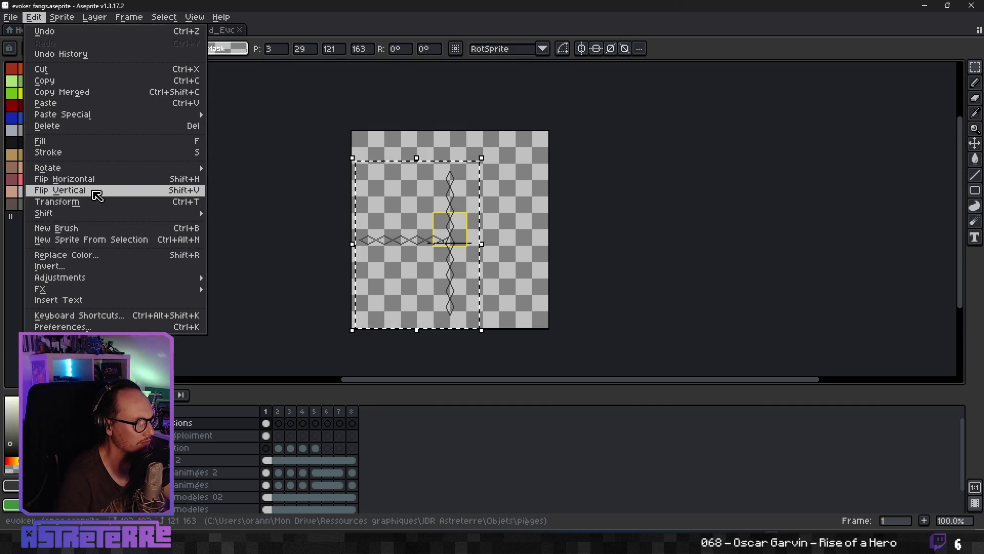
pyautogui.click(107, 185)
pyautogui.scroll(2, 462, 219)
# Place the mirrored guides on the right arm to complete the cross and show the fang layer again.
pyautogui.moveTo(305, 245); pyautogui.dragTo(512, 243)
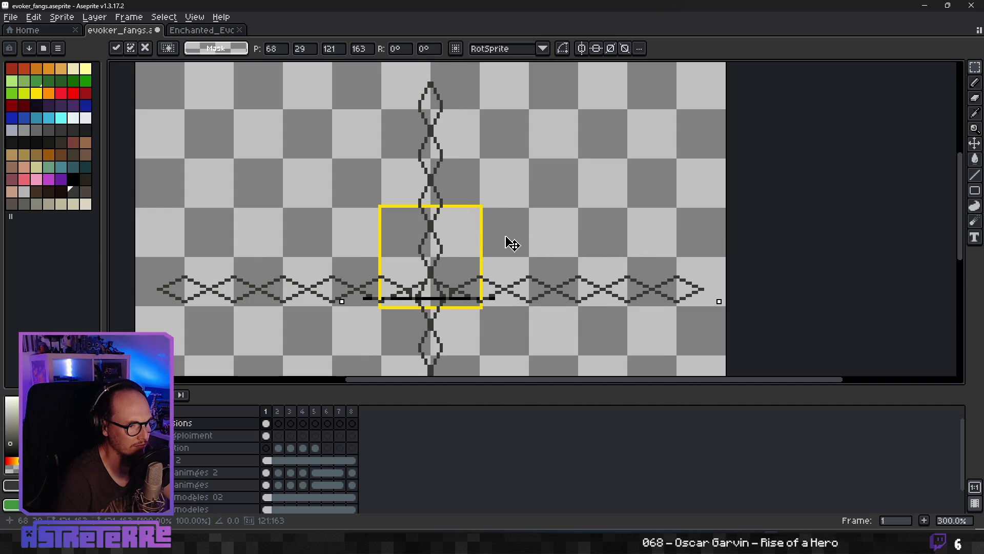
pyautogui.scroll(-3, 589, 228)
pyautogui.press('Return')
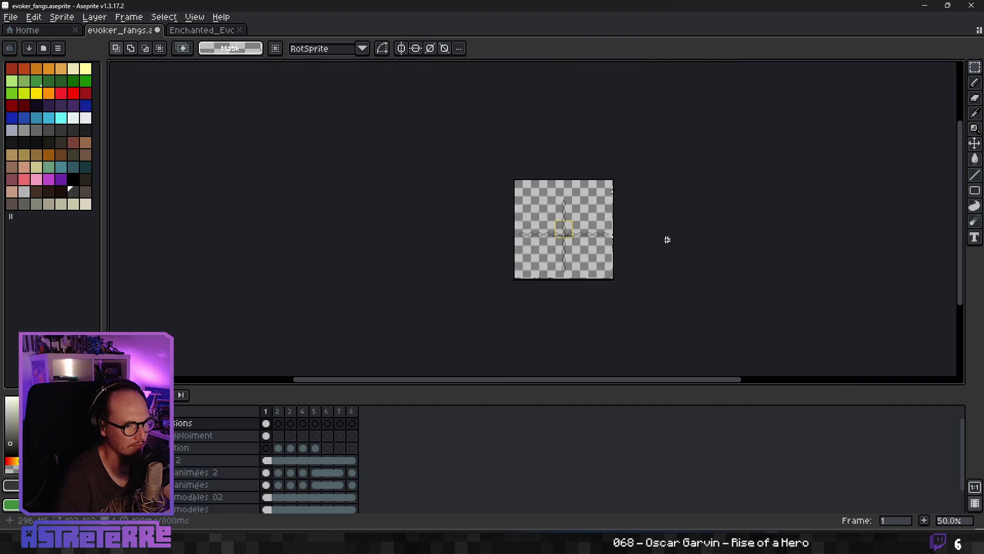
pyautogui.scroll(4, 666, 239)
pyautogui.scroll(-1, 584, 260)
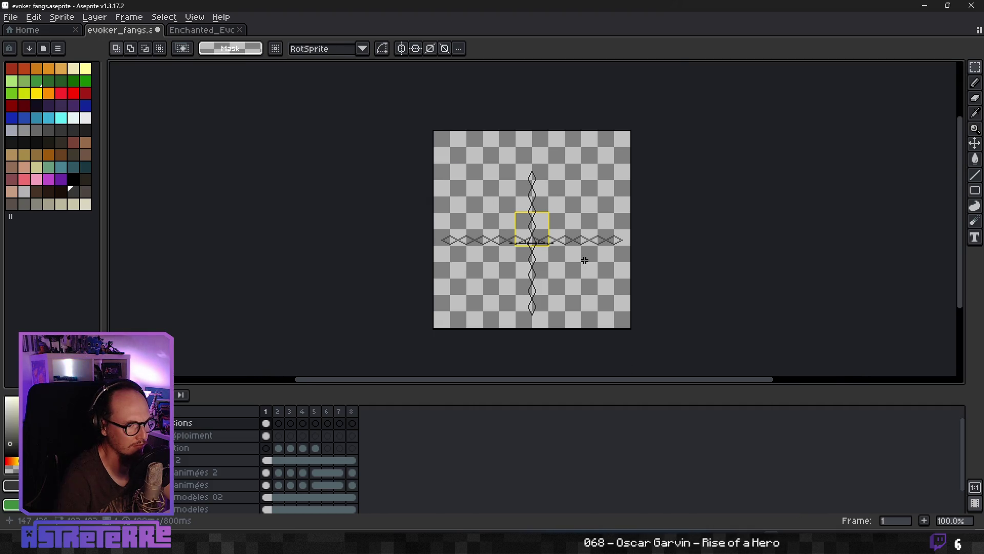
pyautogui.scroll(1, 561, 253)
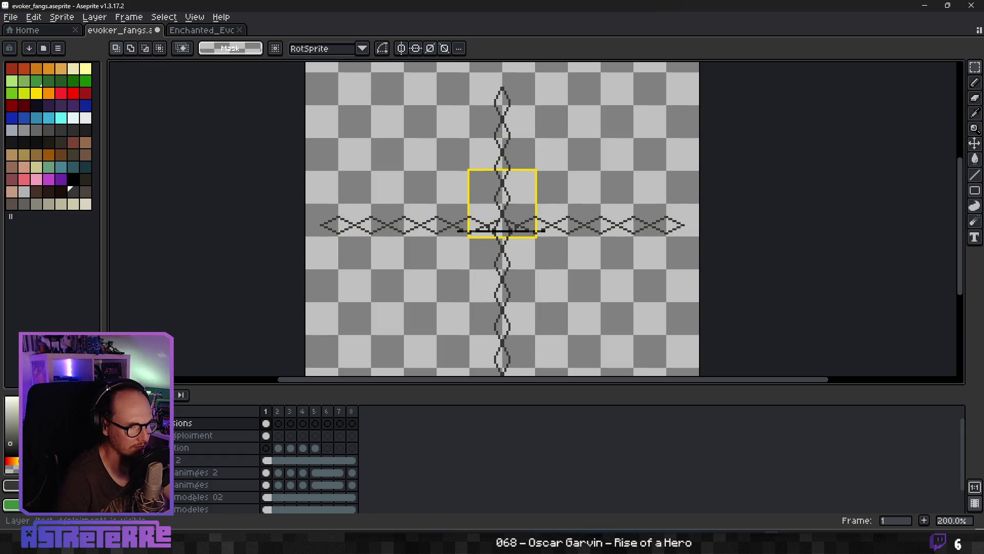
pyautogui.moveTo(198, 436); pyautogui.dragTo(194, 427)
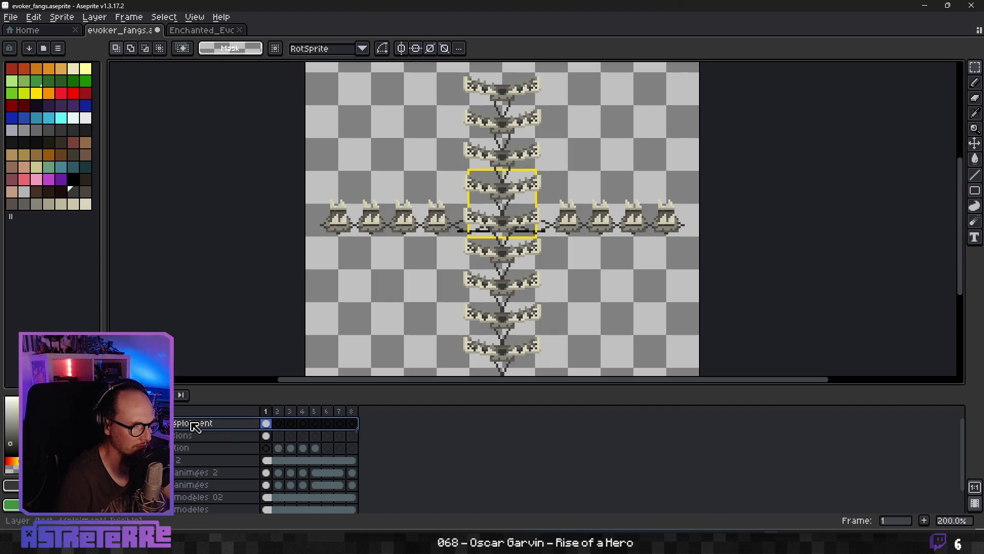
pyautogui.scroll(1, 408, 231)
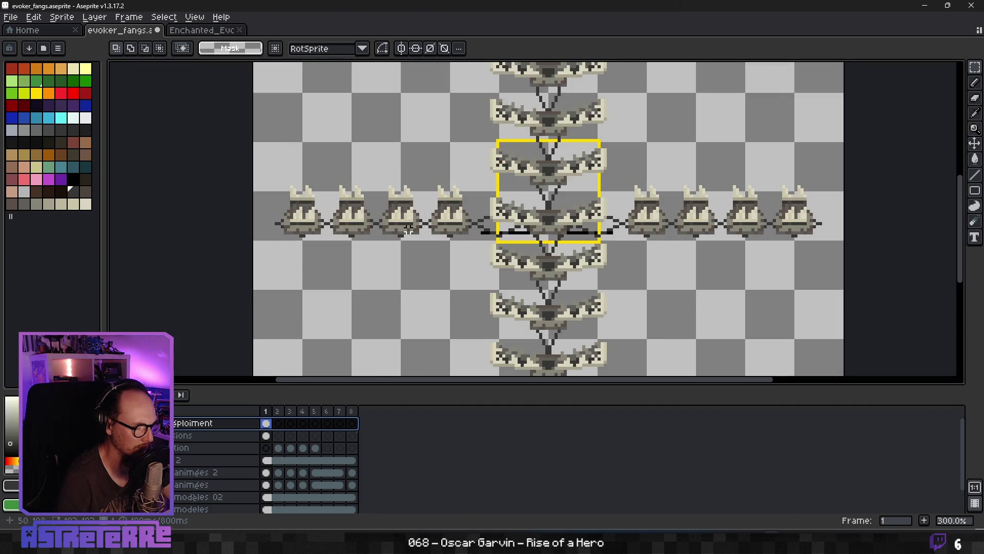
# Return to the Pencil with the fang layer visible over the full guide cross.
pyautogui.press('b')
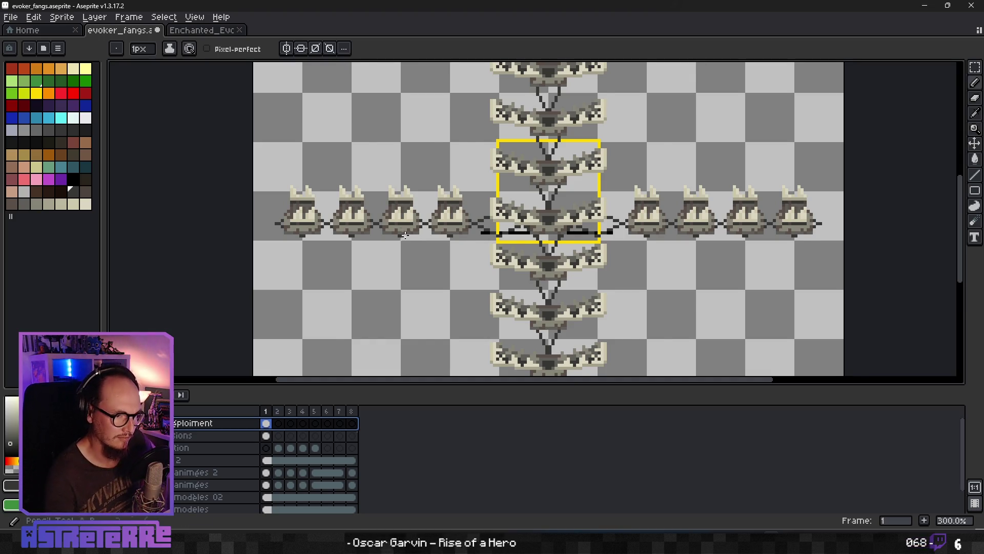
pyautogui.scroll(-2, 403, 233)
pyautogui.scroll(1, 488, 277)
pyautogui.scroll(1, 500, 252)
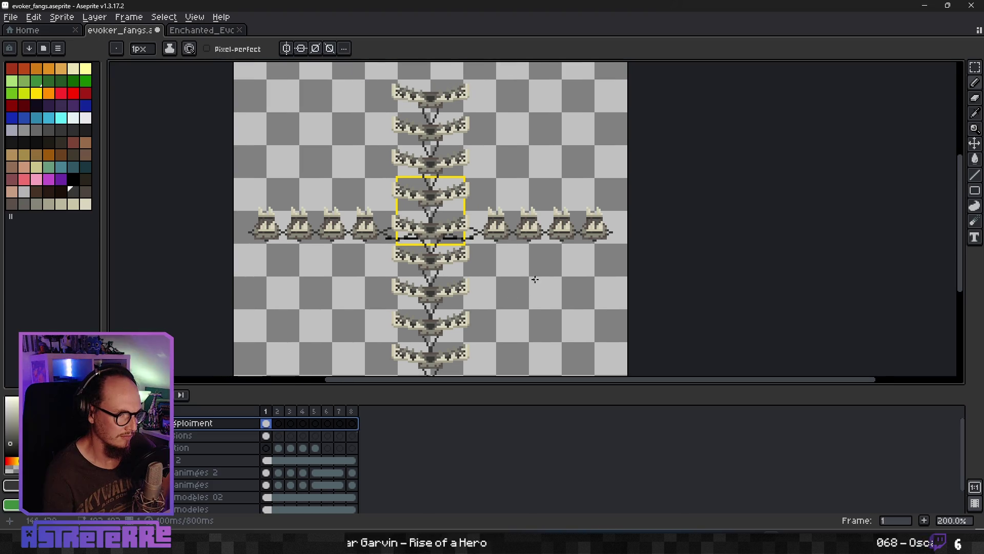
pyautogui.scroll(-1, 524, 275)
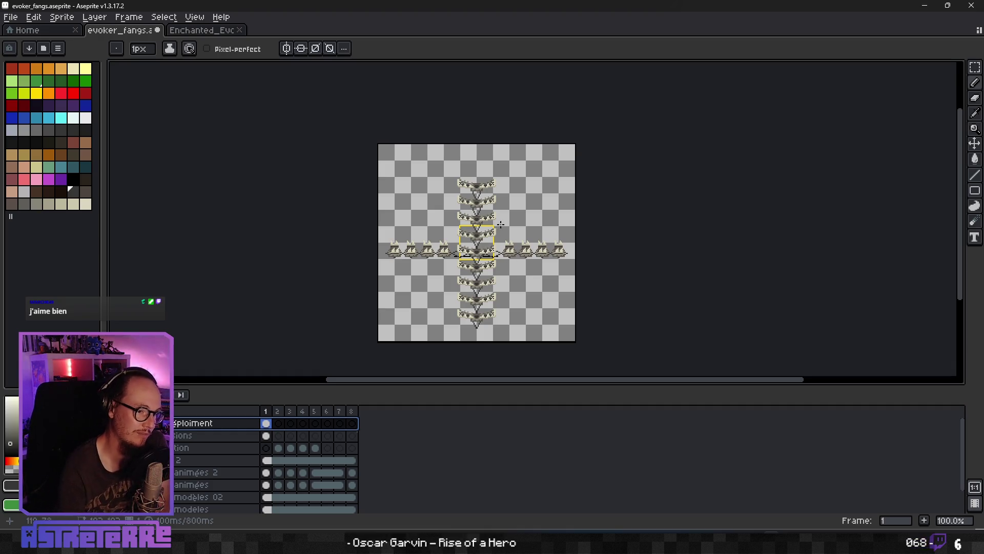
pyautogui.scroll(2, 463, 271)
pyautogui.scroll(-1, 463, 271)
pyautogui.scroll(-1, 463, 270)
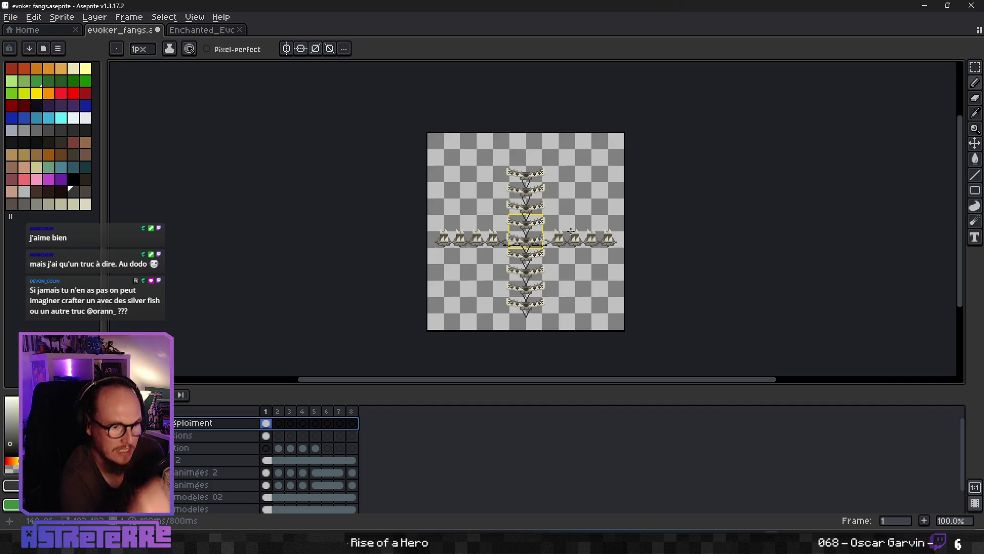
pyautogui.scroll(4, 536, 316)
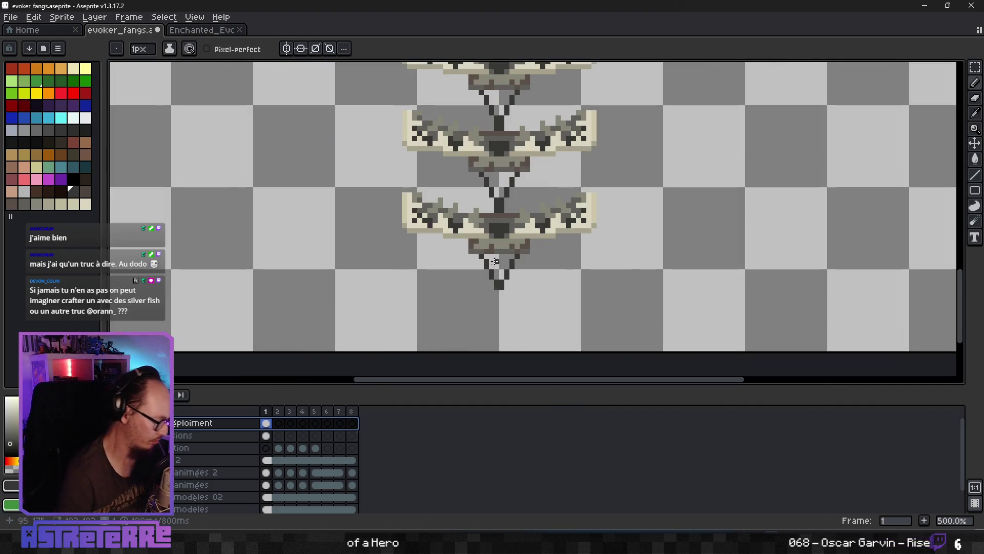
pyautogui.scroll(-1, 508, 261)
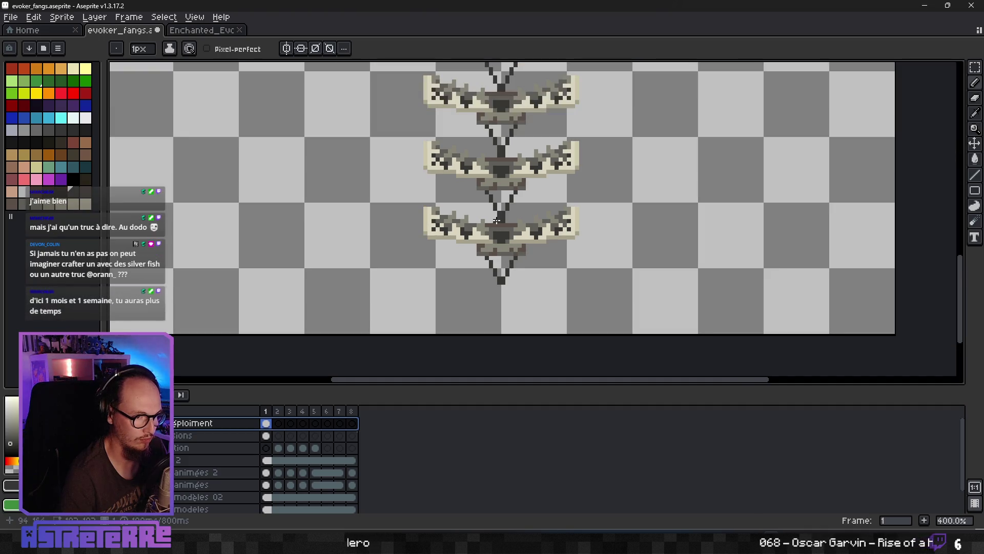
pyautogui.scroll(-1, 510, 231)
pyautogui.scroll(-1, 513, 207)
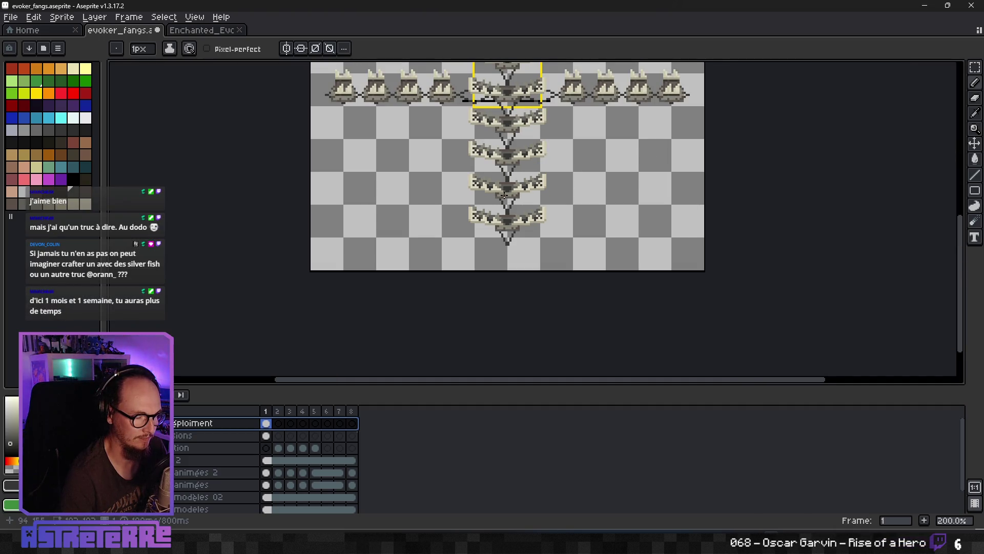
pyautogui.scroll(1, 506, 183)
pyautogui.scroll(-2, 514, 217)
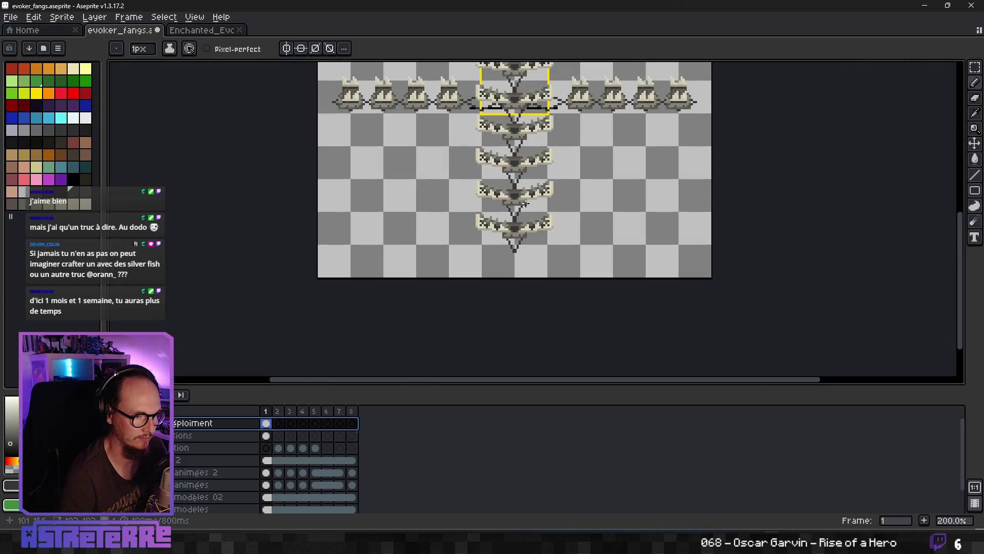
pyautogui.scroll(2, 514, 219)
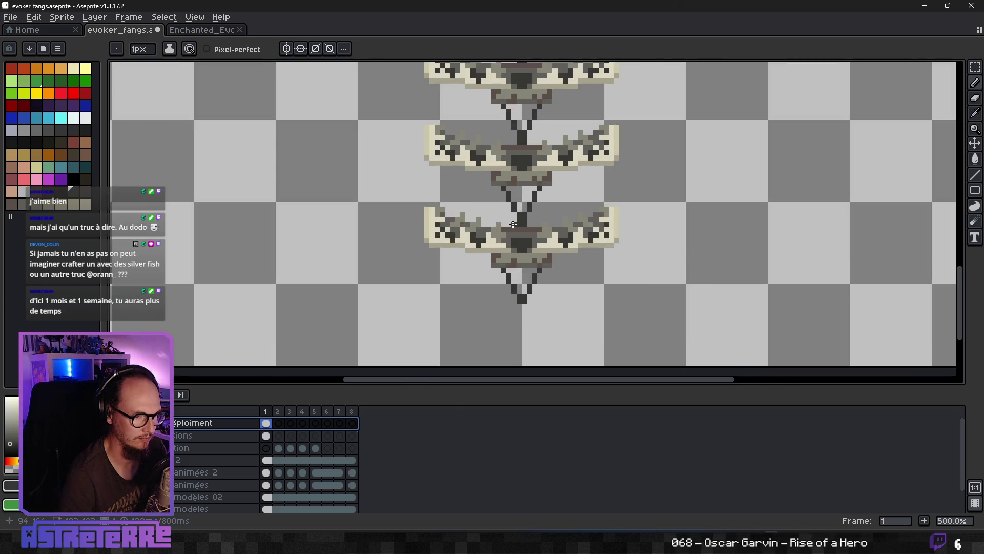
pyautogui.scroll(-4, 529, 223)
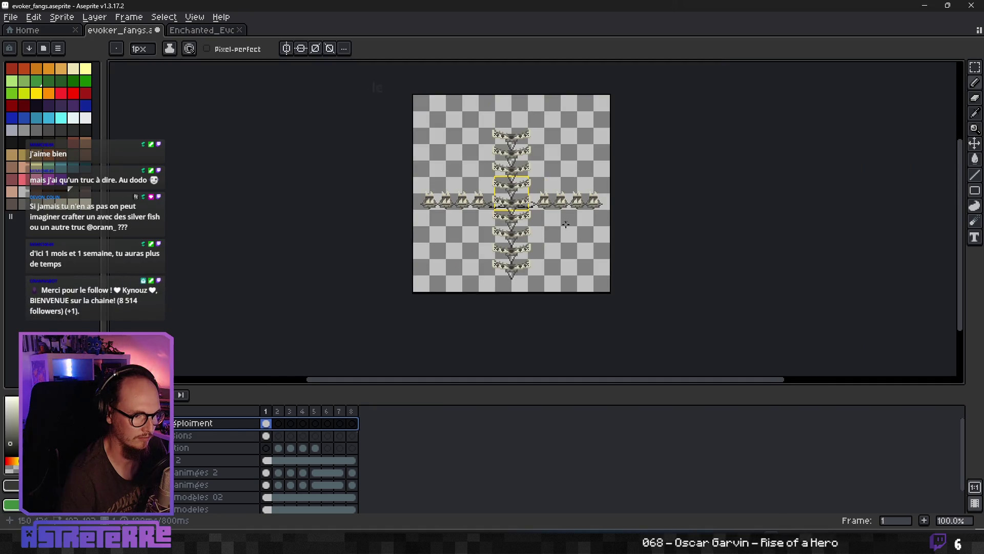
pyautogui.moveTo(565, 224); pyautogui.dragTo(542, 266)
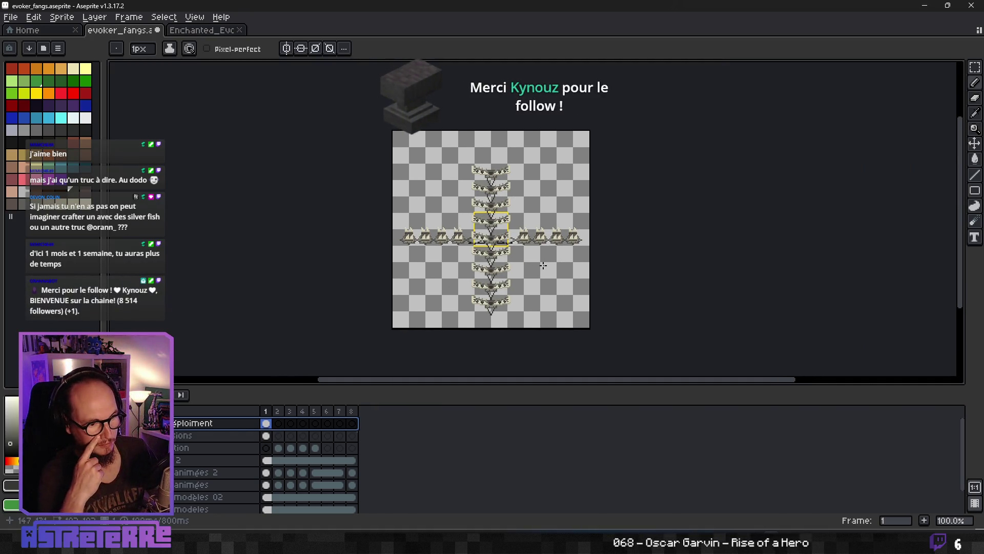
pyautogui.scroll(2, 496, 323)
pyautogui.scroll(-1, 493, 319)
pyautogui.scroll(-2, 513, 265)
pyautogui.scroll(3, 513, 265)
pyautogui.scroll(-2, 513, 265)
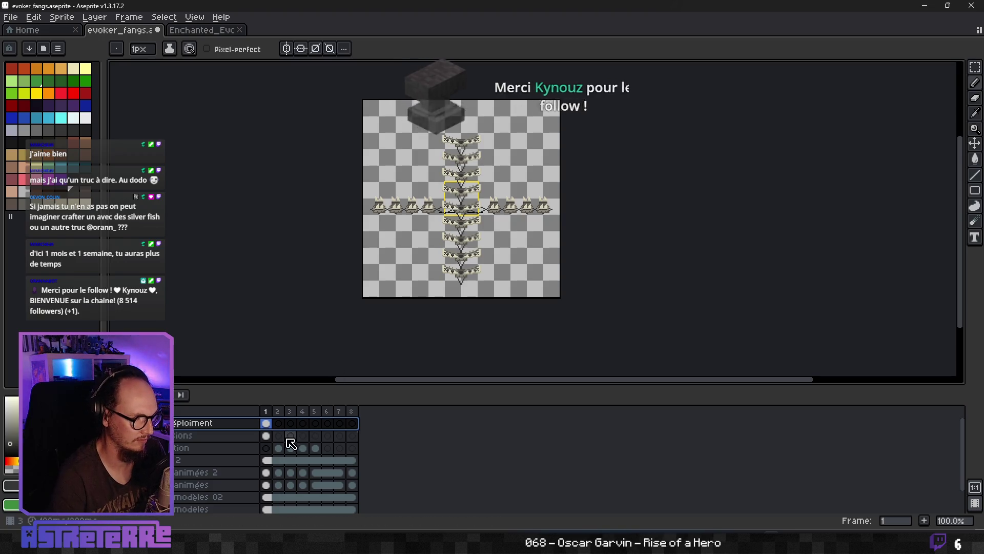
pyautogui.click(302, 435)
pyautogui.press('Home')
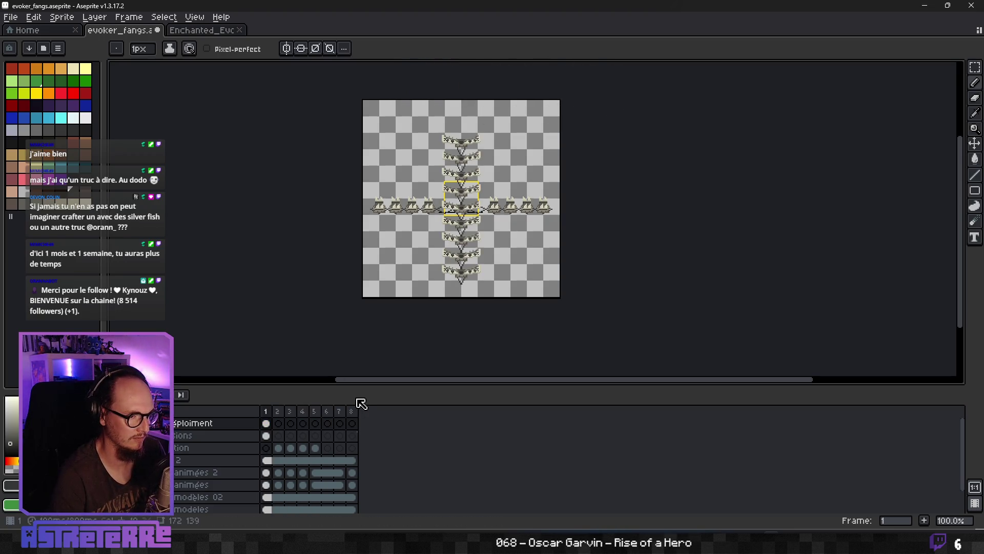
pyautogui.press('Return')
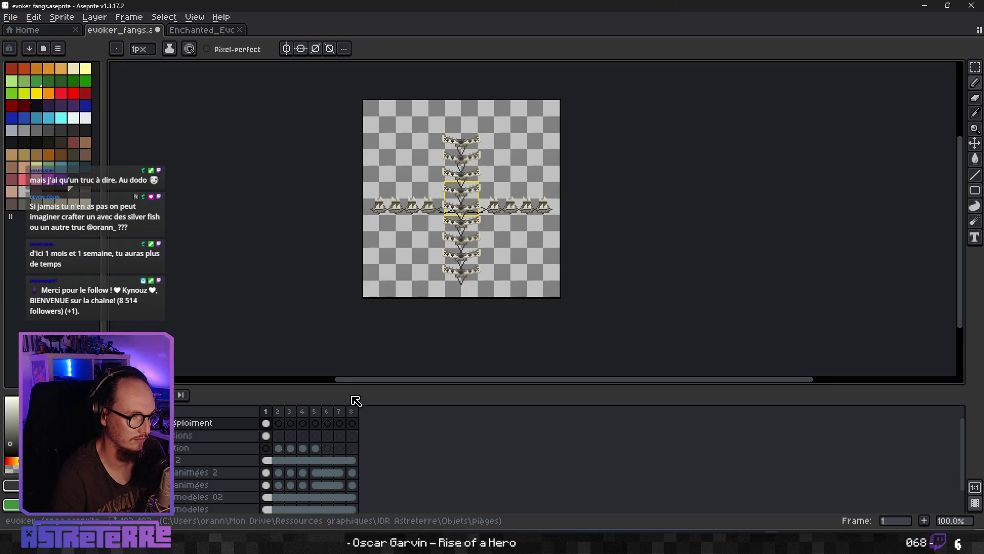
pyautogui.scroll(1, 575, 259)
pyautogui.scroll(1, 459, 242)
pyautogui.scroll(-1, 459, 243)
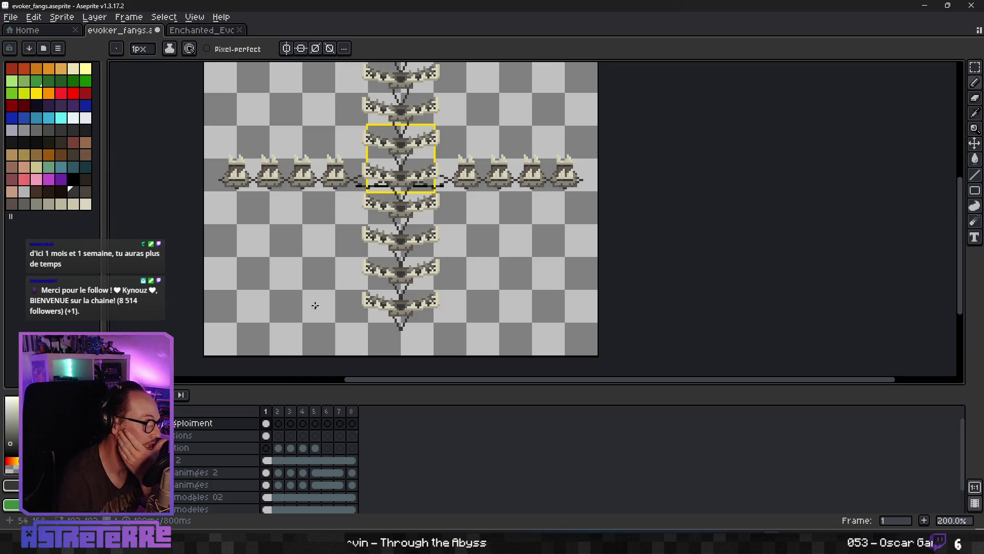
pyautogui.scroll(-2, 407, 237)
pyautogui.scroll(2, 406, 238)
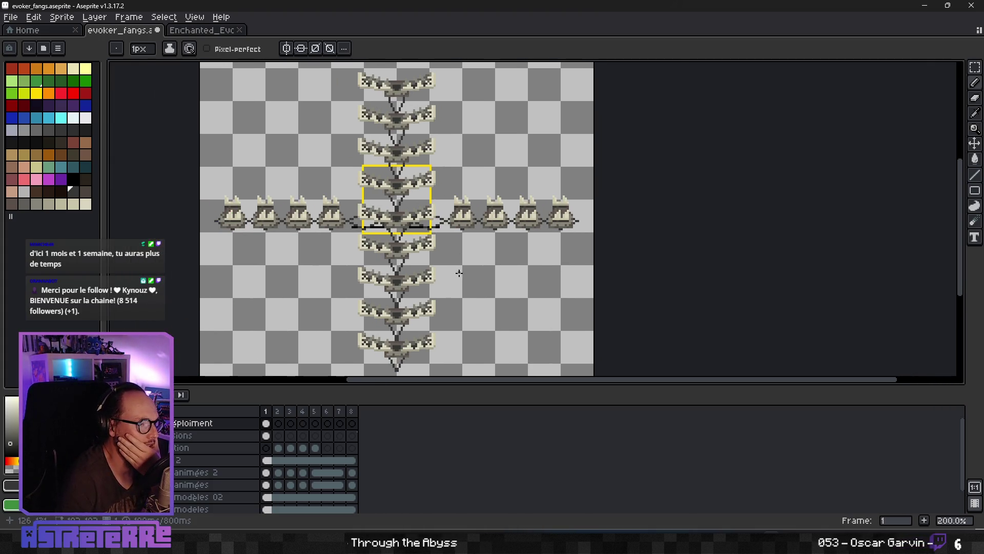
pyautogui.scroll(-1, 458, 280)
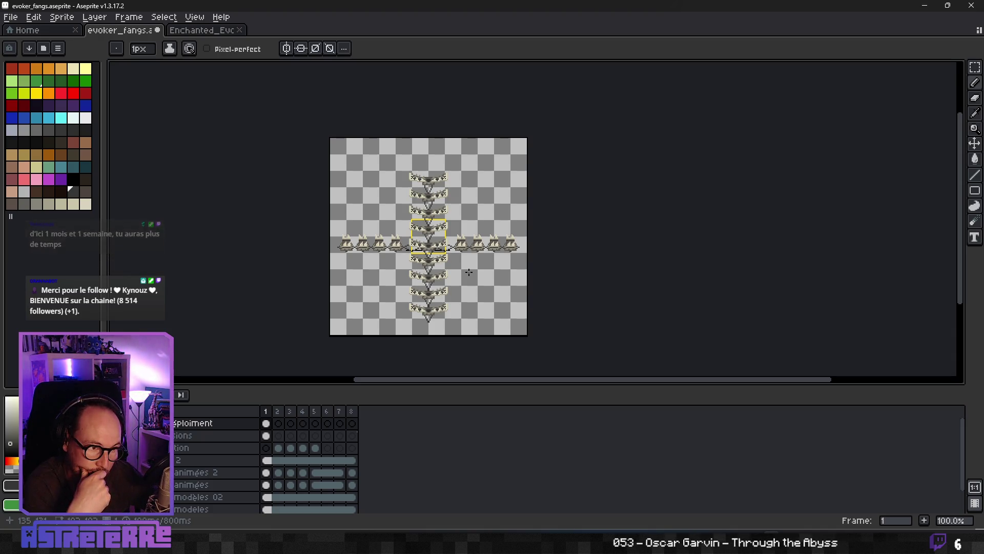
pyautogui.scroll(1, 468, 271)
pyautogui.scroll(-1, 450, 208)
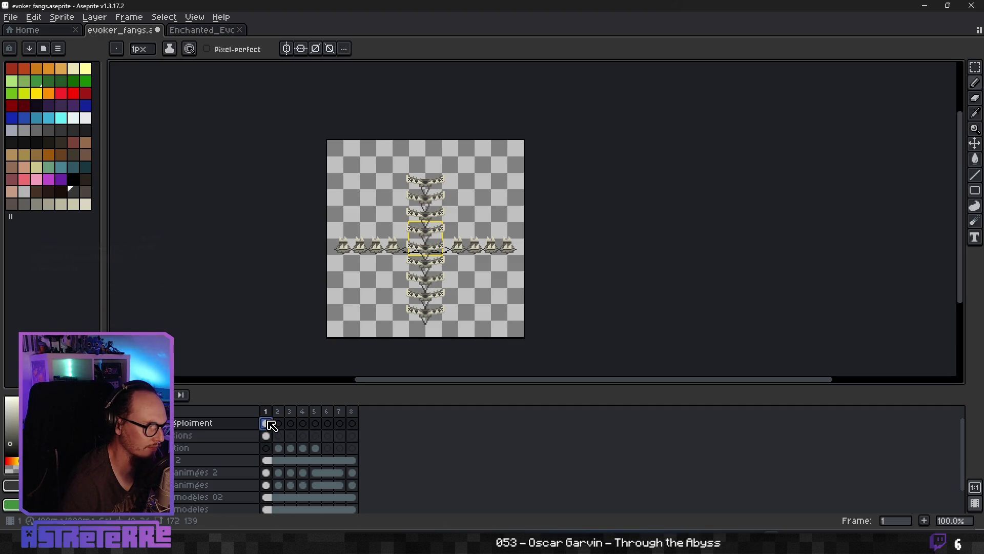
# Show the fang layer and link its cels through frame 5.
pyautogui.click(127, 436)
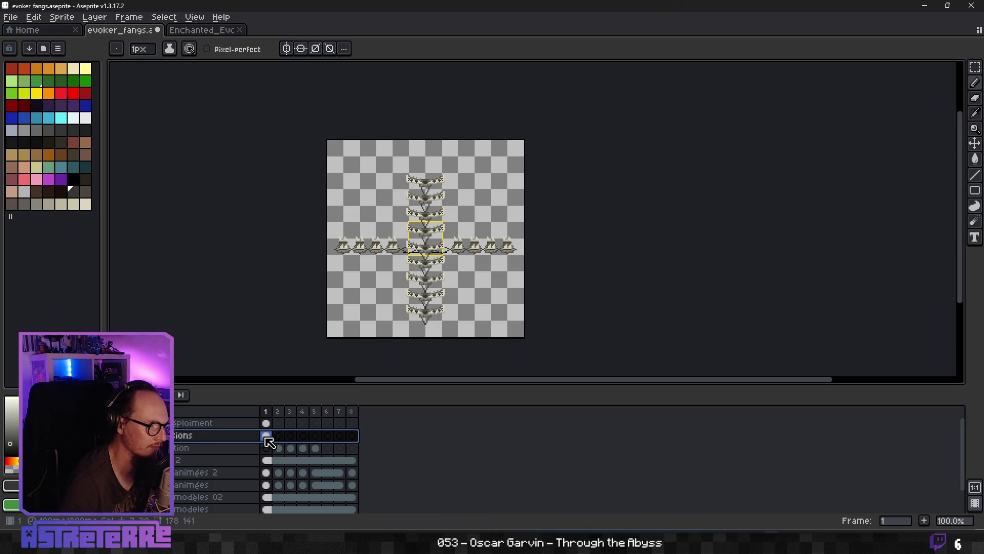
pyautogui.click(352, 435)
pyautogui.click(316, 435)
pyautogui.rightClick(323, 444)
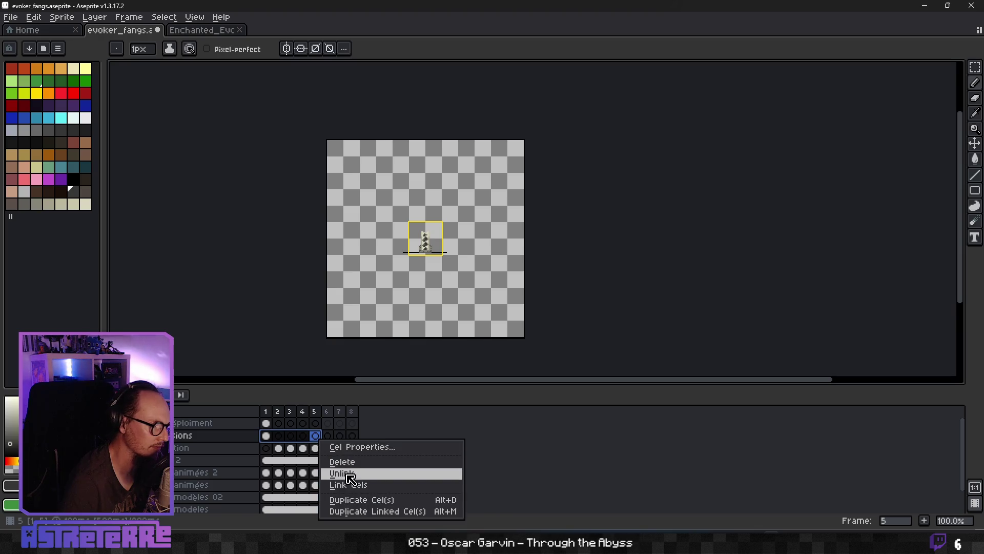
pyautogui.click(351, 484)
# Move the full fang-spread cel from frame 1 to frame 5 and play the animation to check.
pyautogui.click(289, 423)
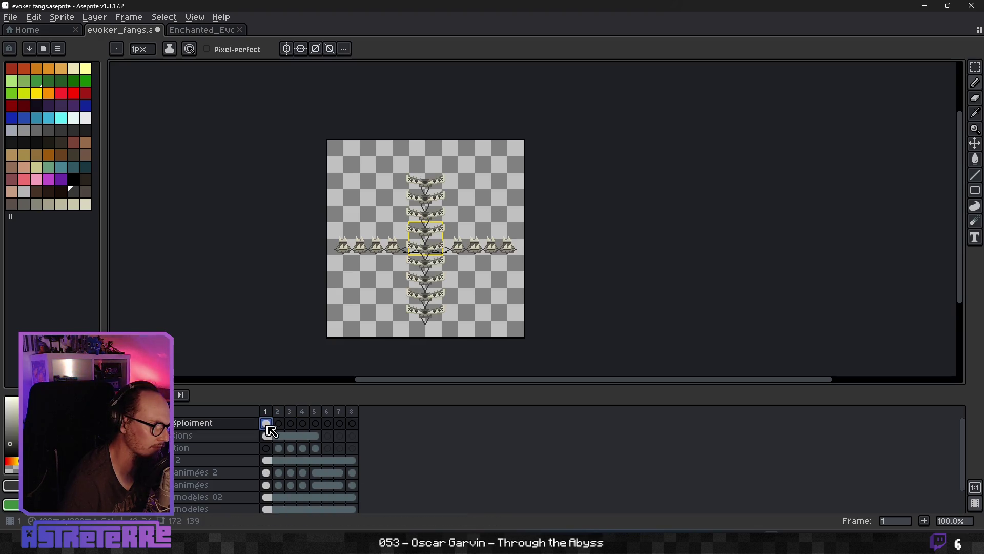
pyautogui.click(289, 423)
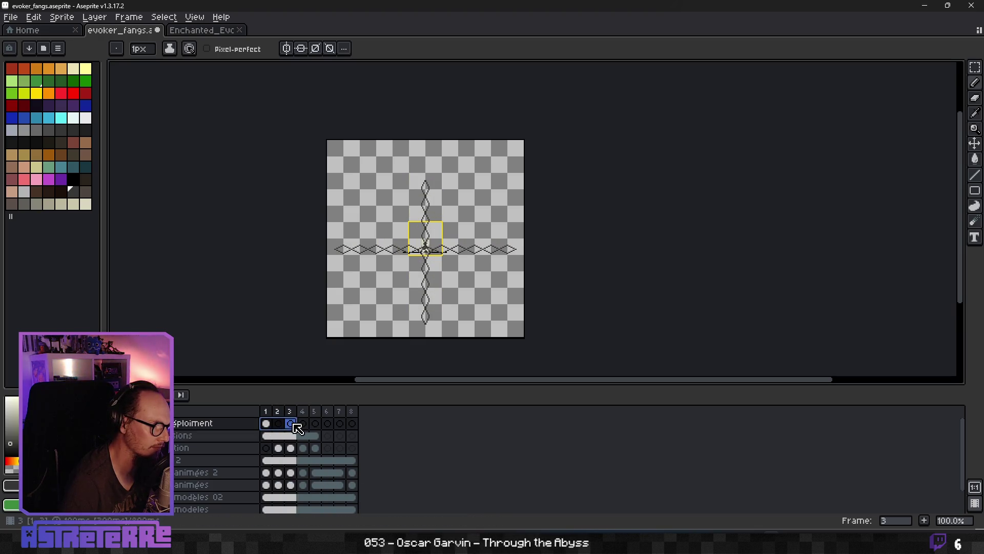
pyautogui.moveTo(310, 428); pyautogui.dragTo(314, 423)
pyautogui.click(267, 423)
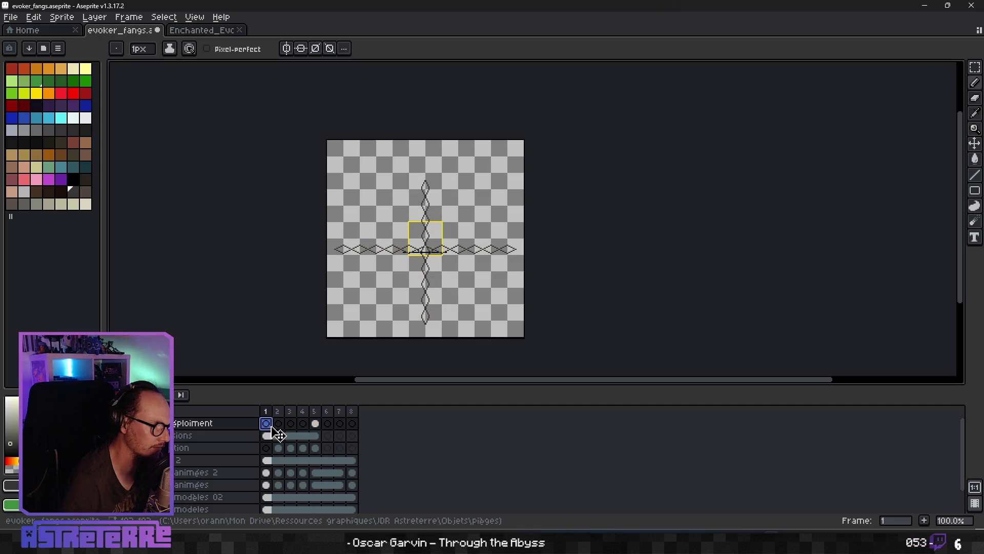
pyautogui.press('Return')
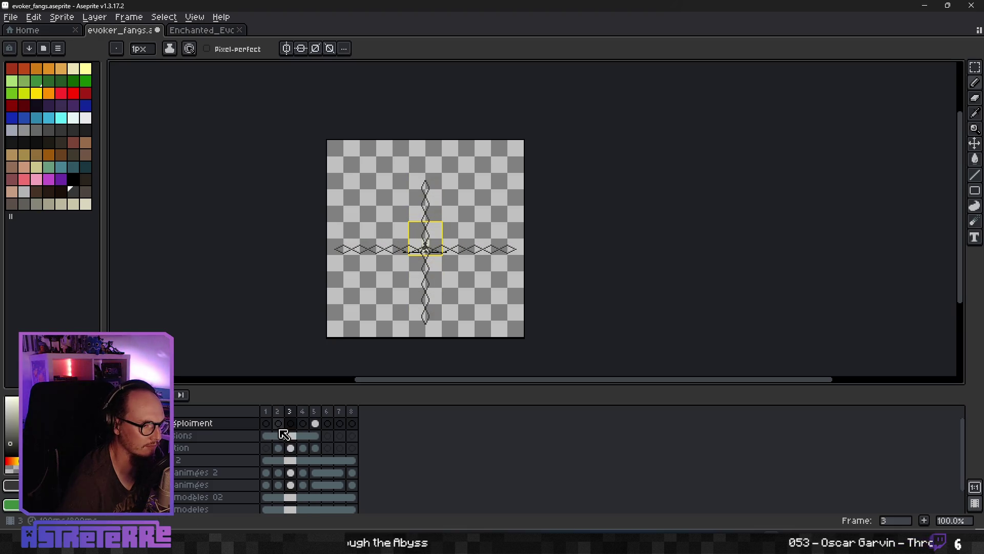
# Step through frames 1 and 2 of the animated figure layer to review.
pyautogui.moveTo(290, 447); pyautogui.dragTo(316, 448)
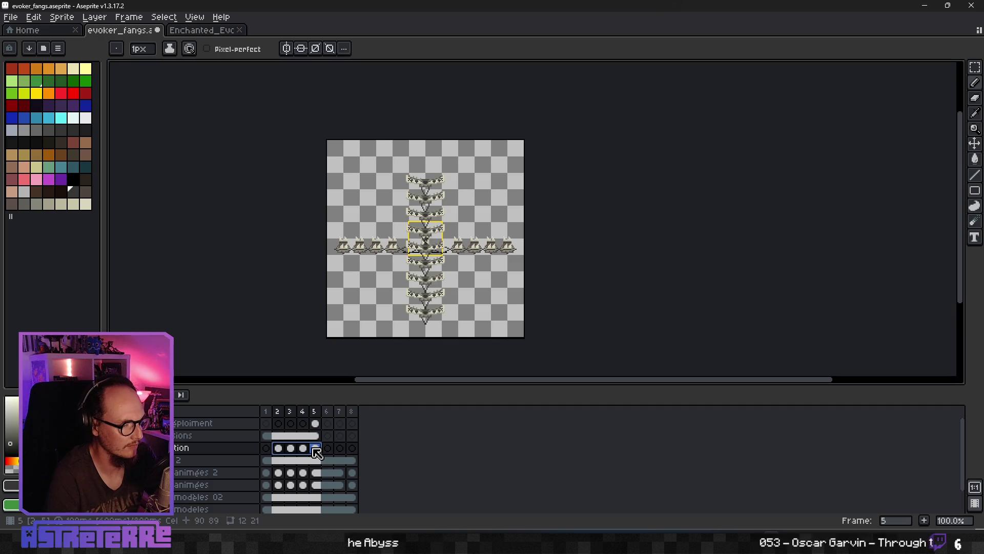
pyautogui.click(267, 472)
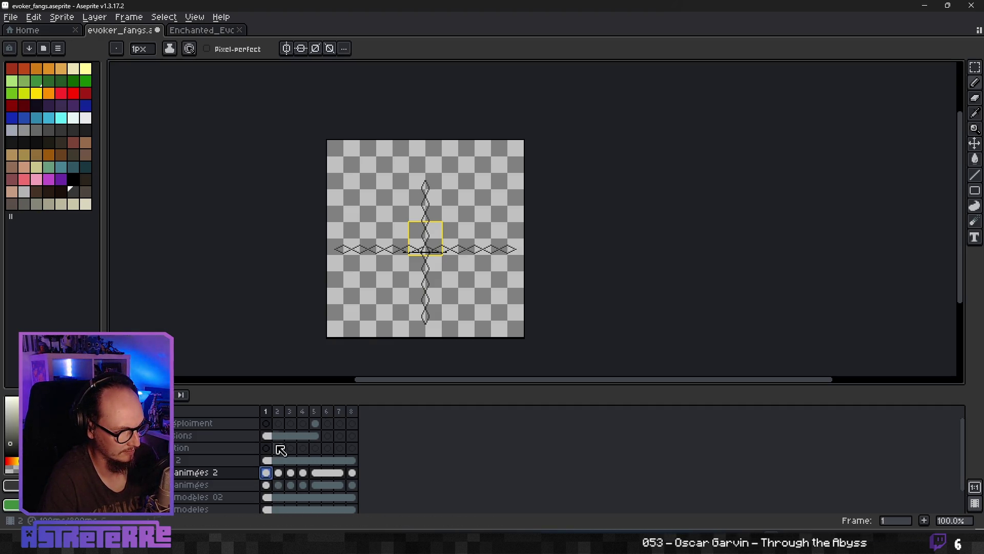
pyautogui.click(278, 473)
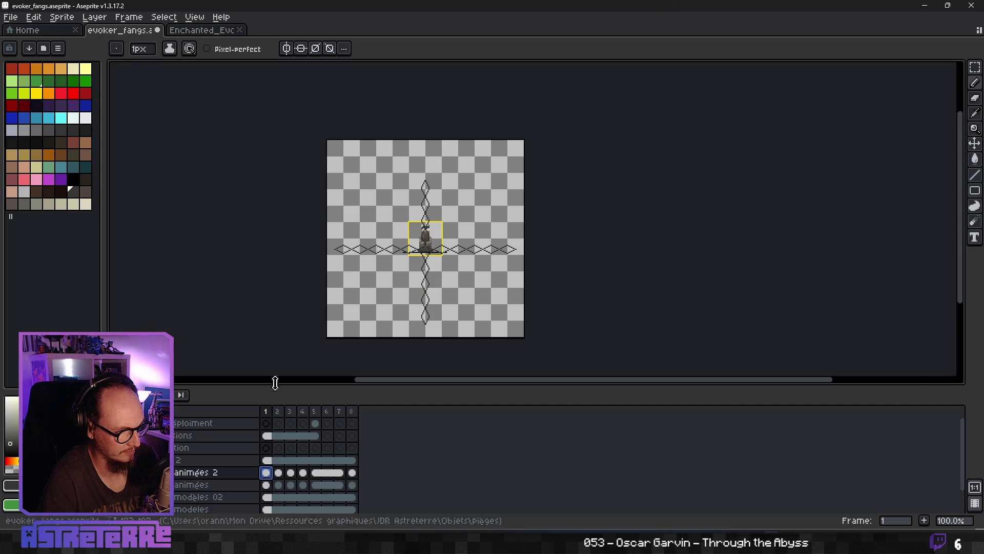
pyautogui.scroll(4, 329, 269)
pyautogui.scroll(-1, 329, 269)
# Play the animation and compare frames 4 and 5 of the figure, then select its frame 3–5 cels.
pyautogui.moveTo(329, 269); pyautogui.dragTo(494, 270)
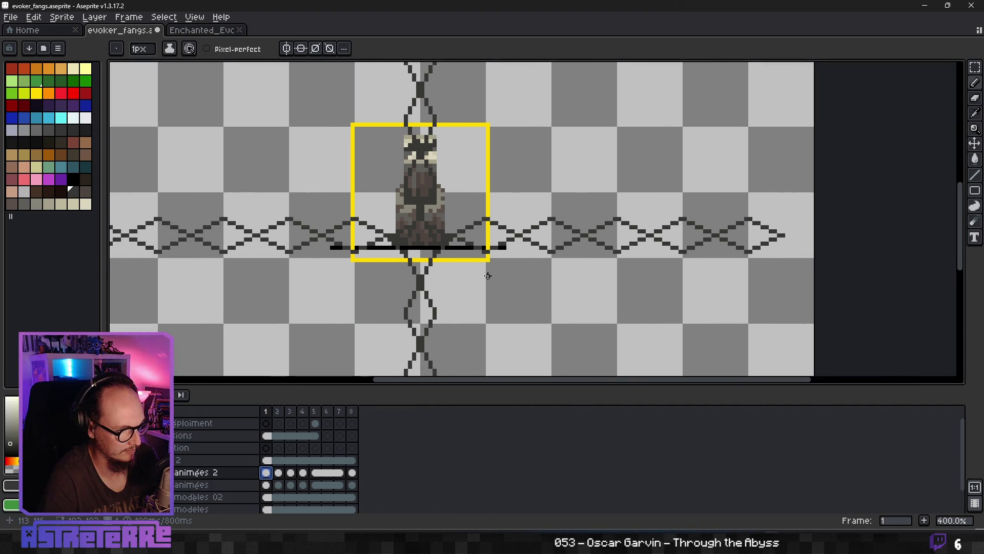
pyautogui.press('Return')
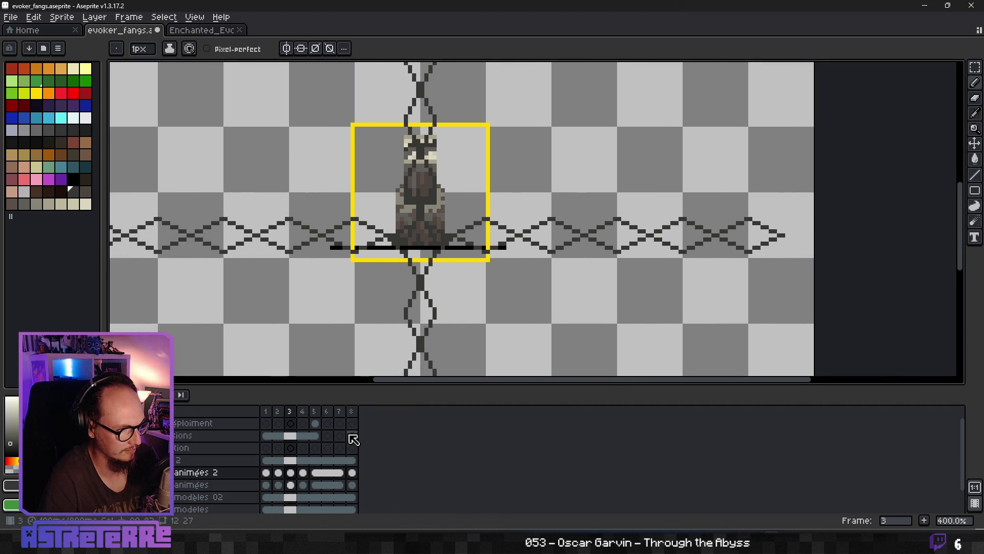
pyautogui.click(306, 473)
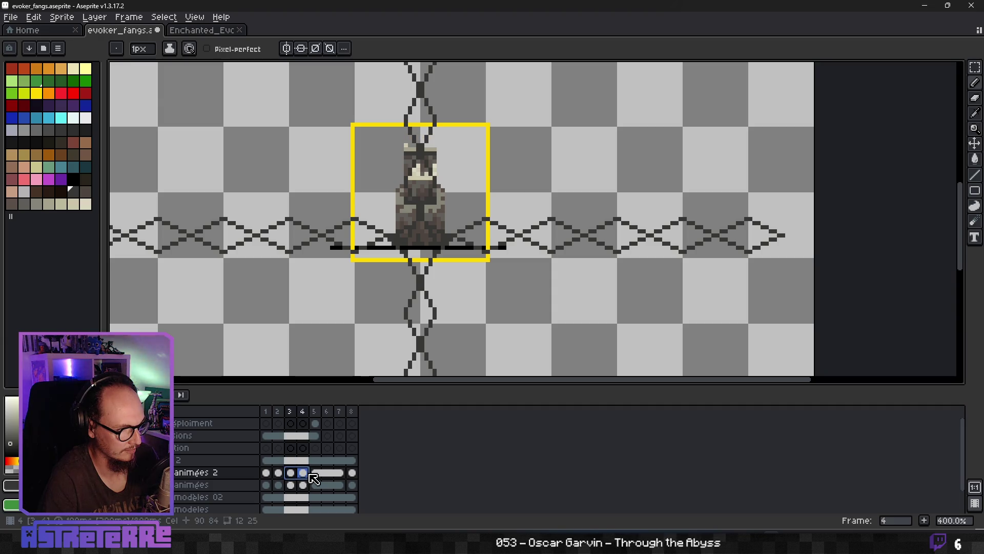
pyautogui.click(315, 474)
pyautogui.click(303, 473)
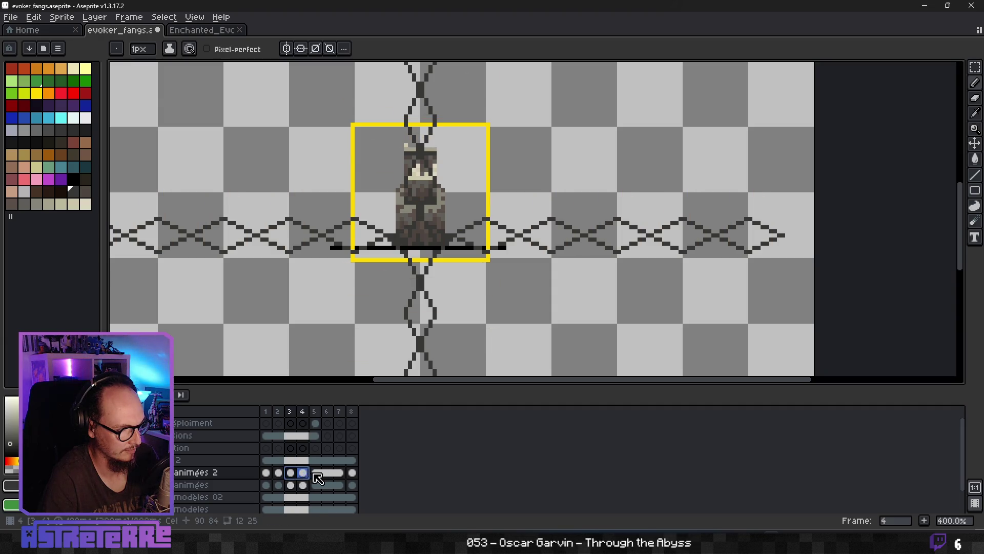
pyautogui.click(316, 473)
pyautogui.moveTo(315, 473); pyautogui.dragTo(291, 473)
pyautogui.click(268, 447)
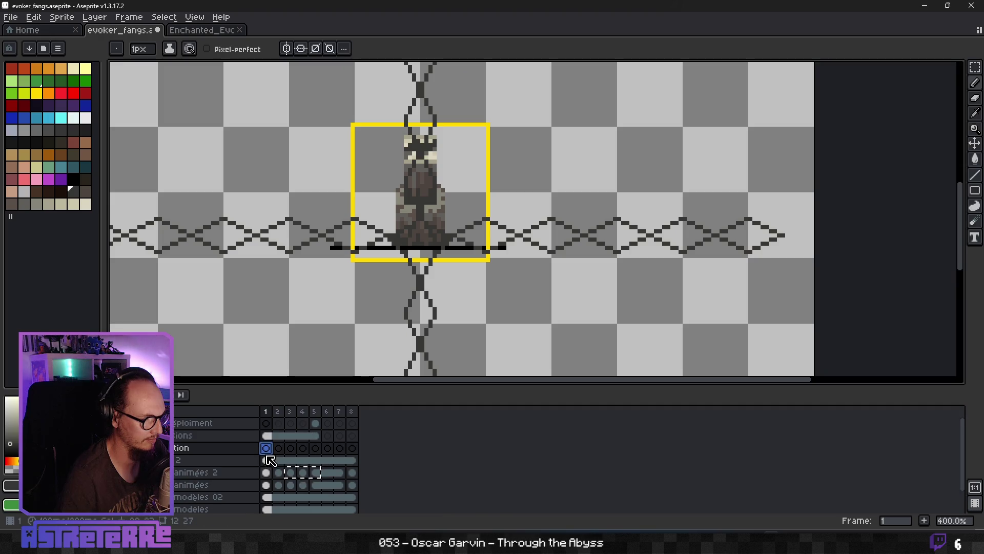
# Paste the copied fang cels into the fang layer from frame 1 onward and check the result.
pyautogui.click(266, 425)
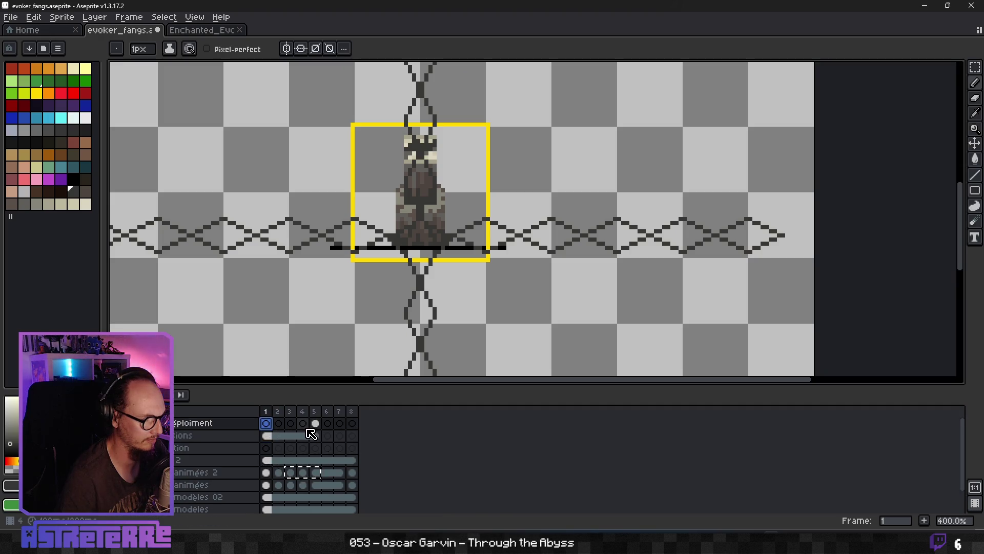
pyautogui.hotkey('ctrl', 'v')
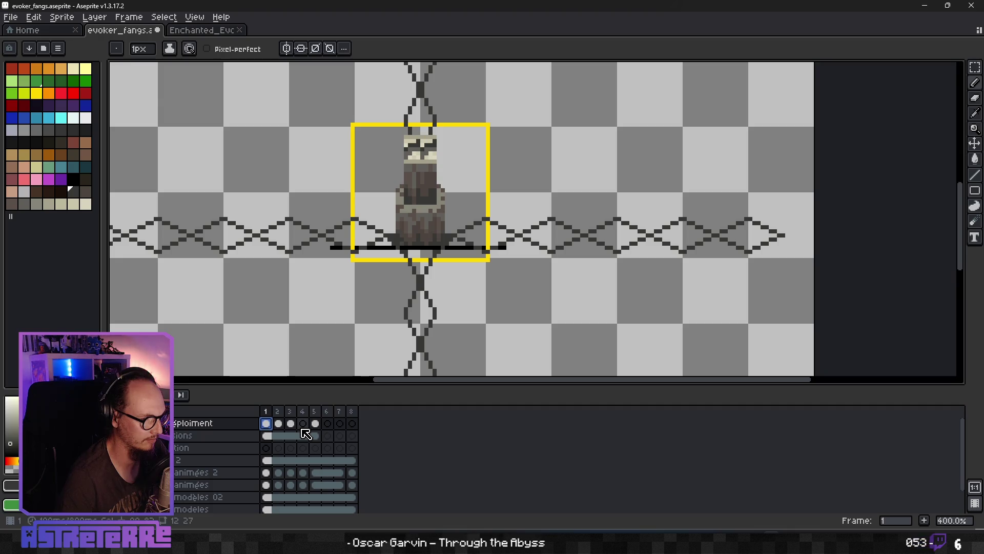
pyautogui.click(281, 423)
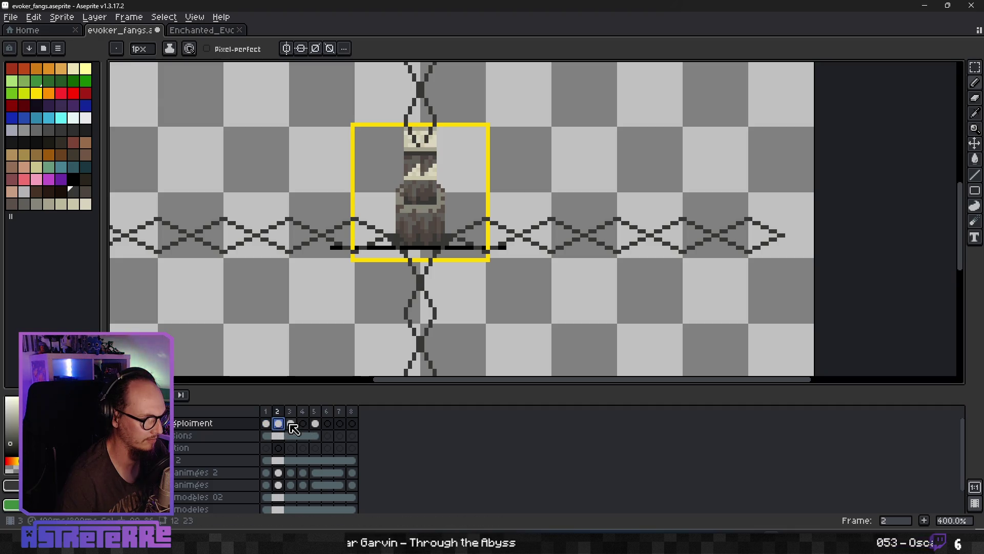
pyautogui.click(267, 425)
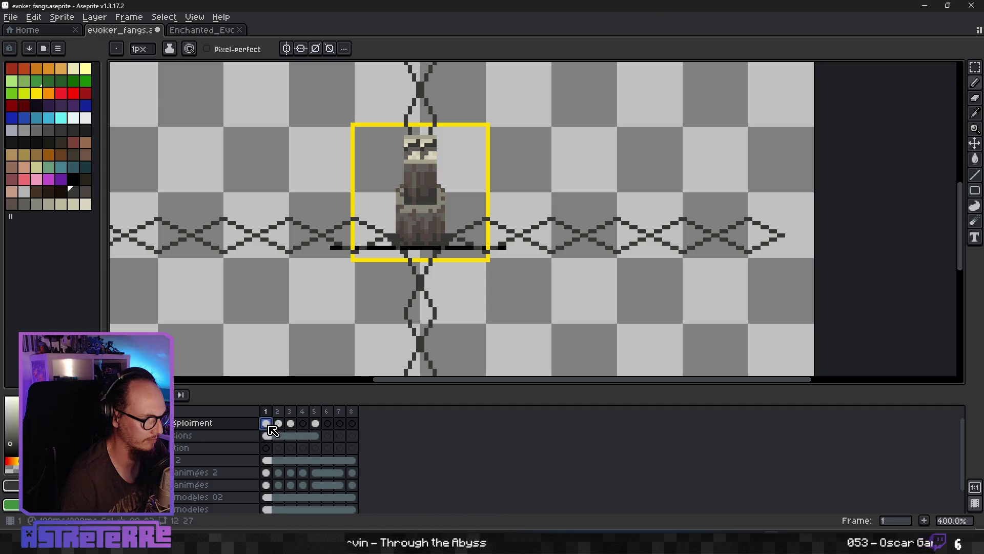
pyautogui.press('m')
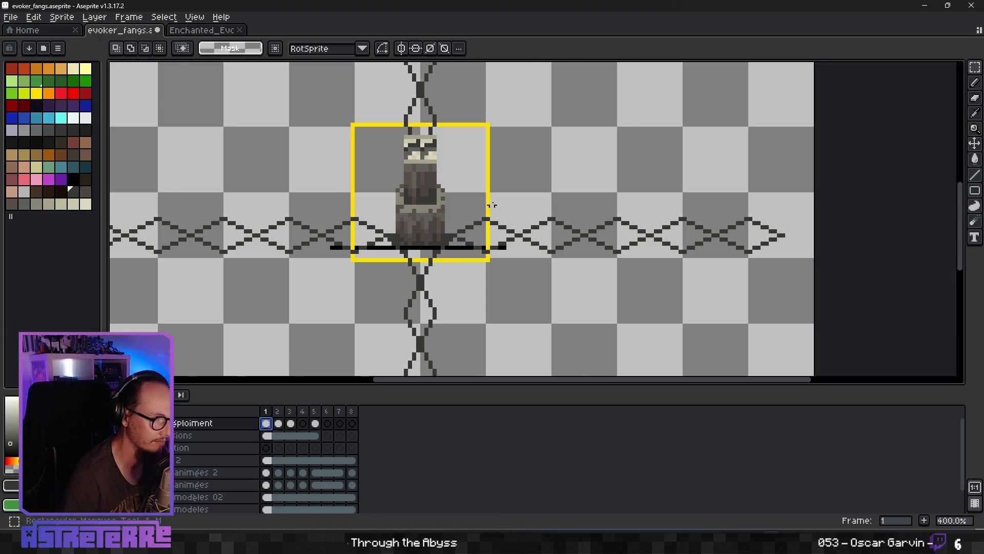
pyautogui.scroll(-1, 477, 170)
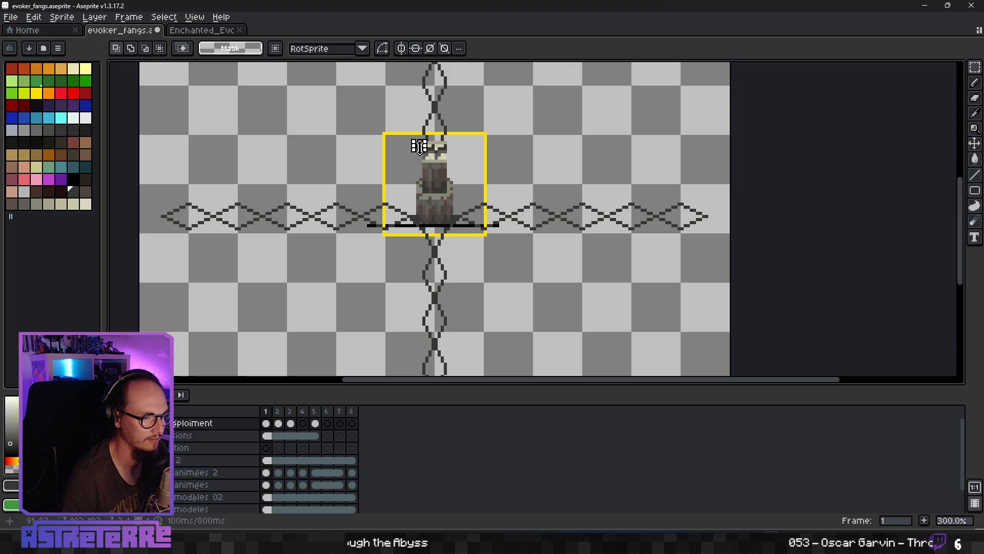
# Marquee around the central sprite's base on frames 1, 2 and 3 in turn to inspect each pose.
pyautogui.click(283, 427)
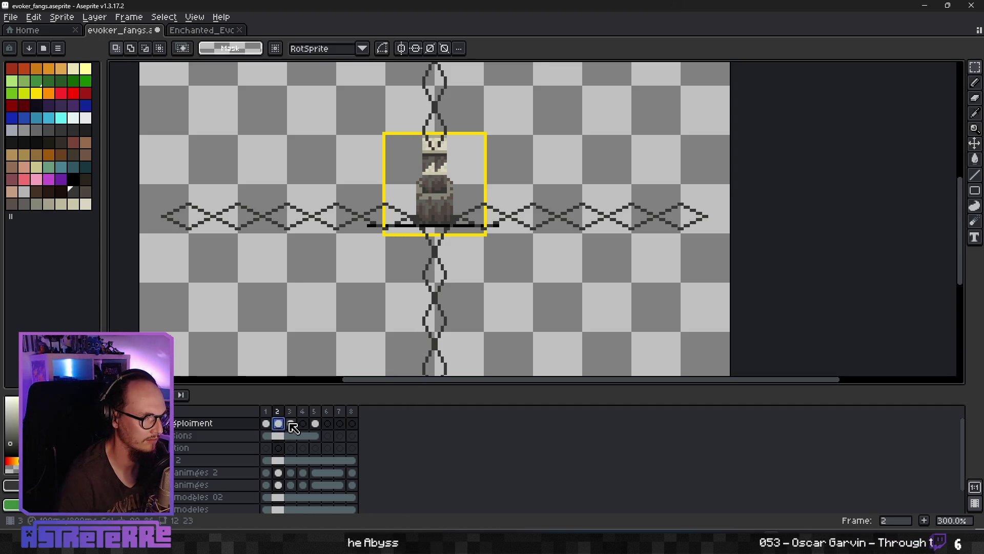
pyautogui.click(267, 424)
pyautogui.moveTo(373, 248); pyautogui.dragTo(470, 214)
pyautogui.click(420, 283)
pyautogui.press('Right')
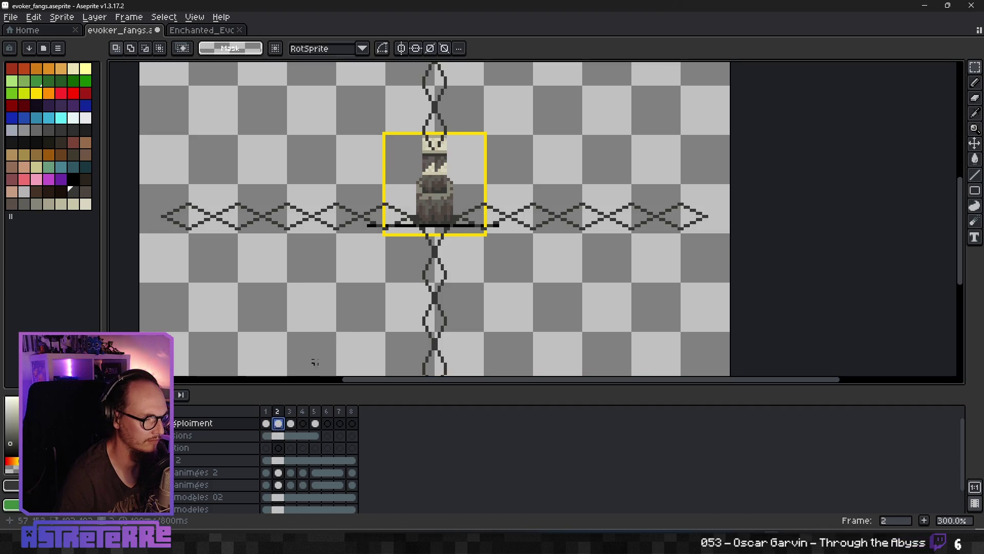
pyautogui.moveTo(373, 263); pyautogui.dragTo(493, 204)
pyautogui.click(415, 274)
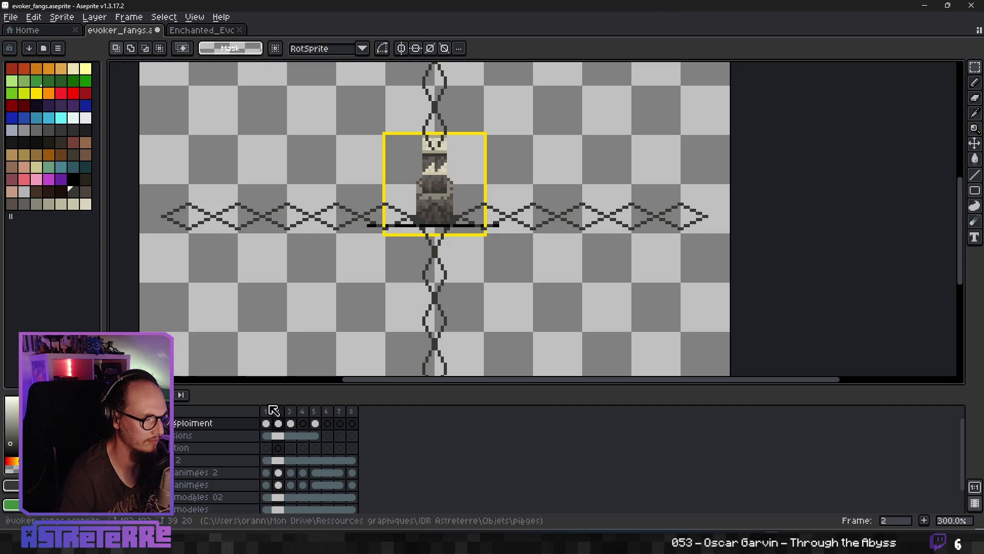
pyautogui.press('Right')
pyautogui.moveTo(376, 267); pyautogui.dragTo(498, 202)
pyautogui.click(482, 279)
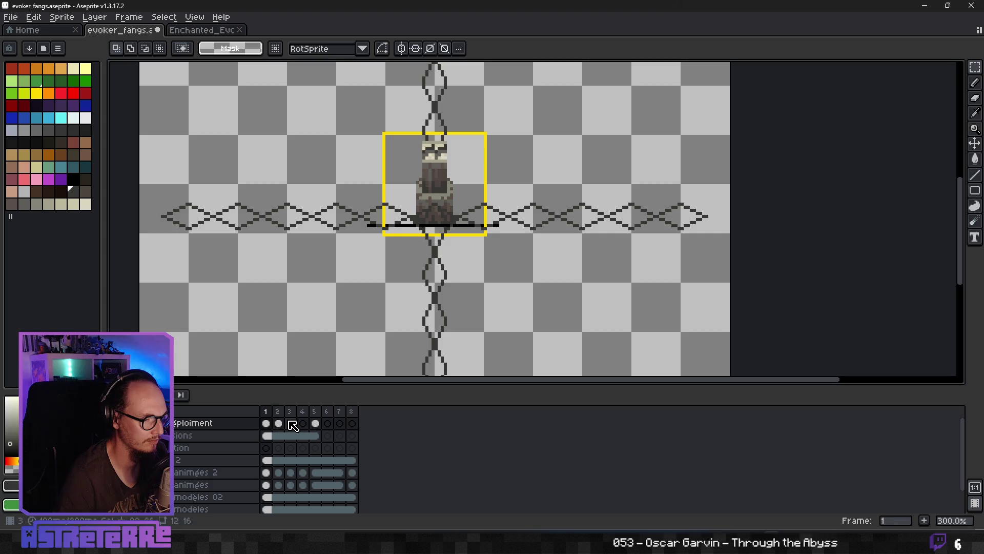
# Delete the fang sprite inside the central box on frame 4 and compare against frame 2.
pyautogui.click(315, 412)
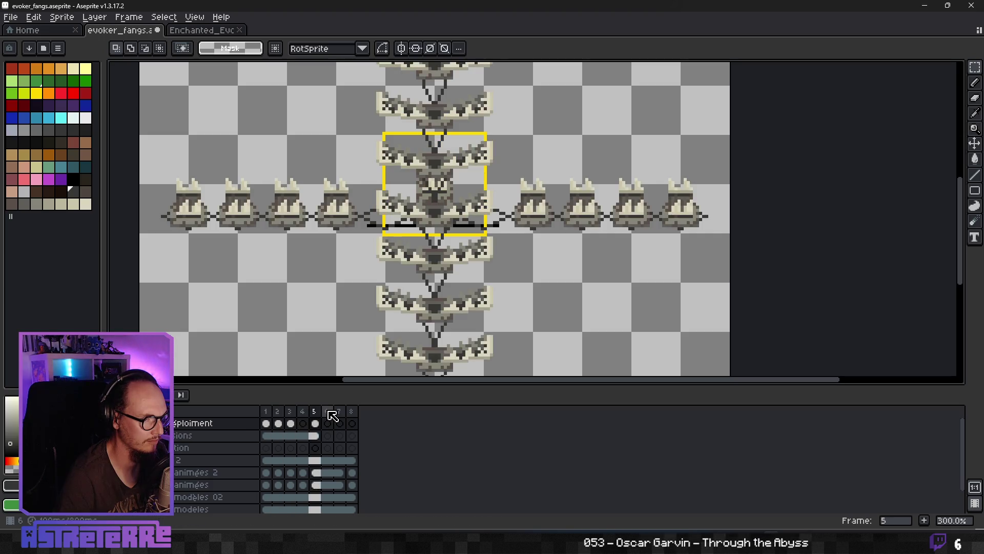
pyautogui.press('Left')
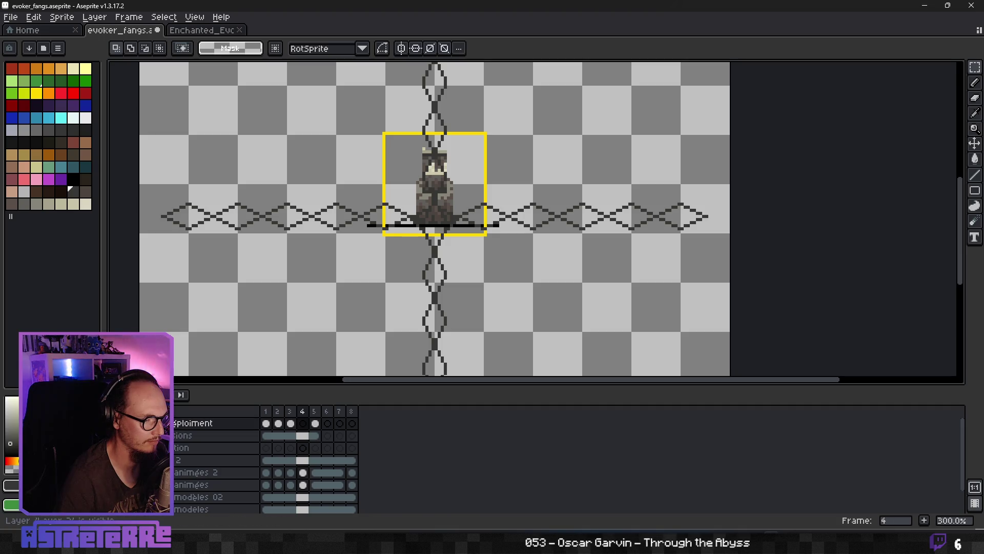
pyautogui.press('Delete')
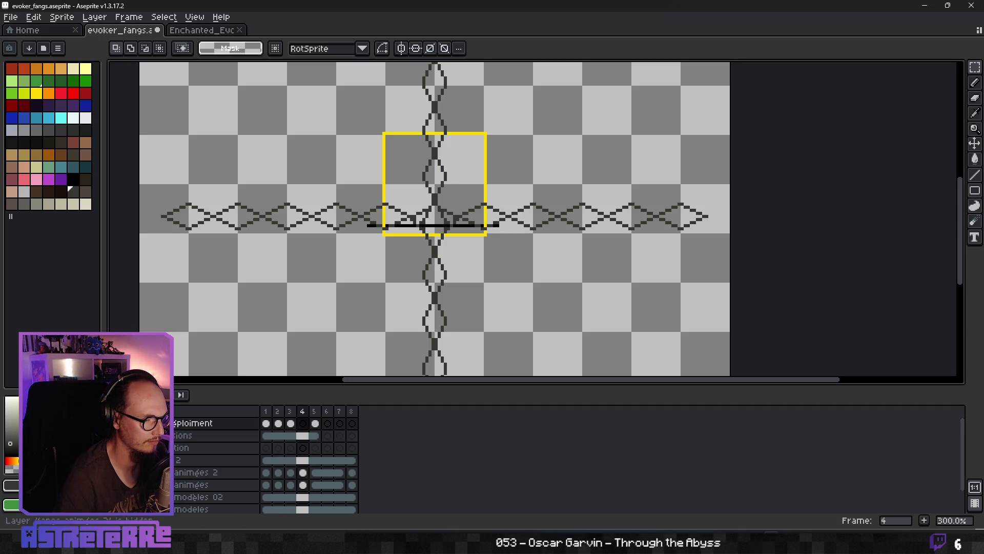
pyautogui.click(266, 423)
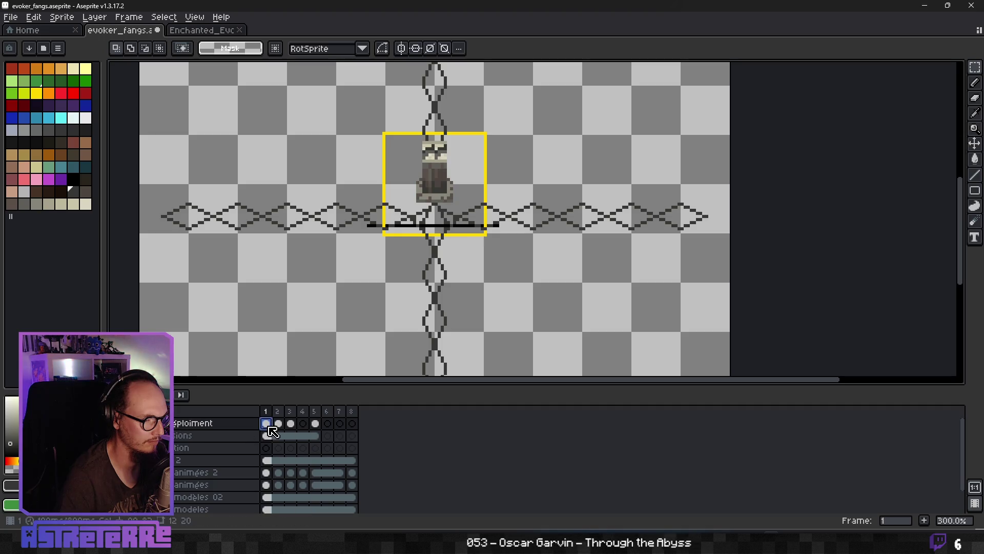
pyautogui.press('Right')
pyautogui.press('Right')
pyautogui.press('Right')
pyautogui.press('Left')
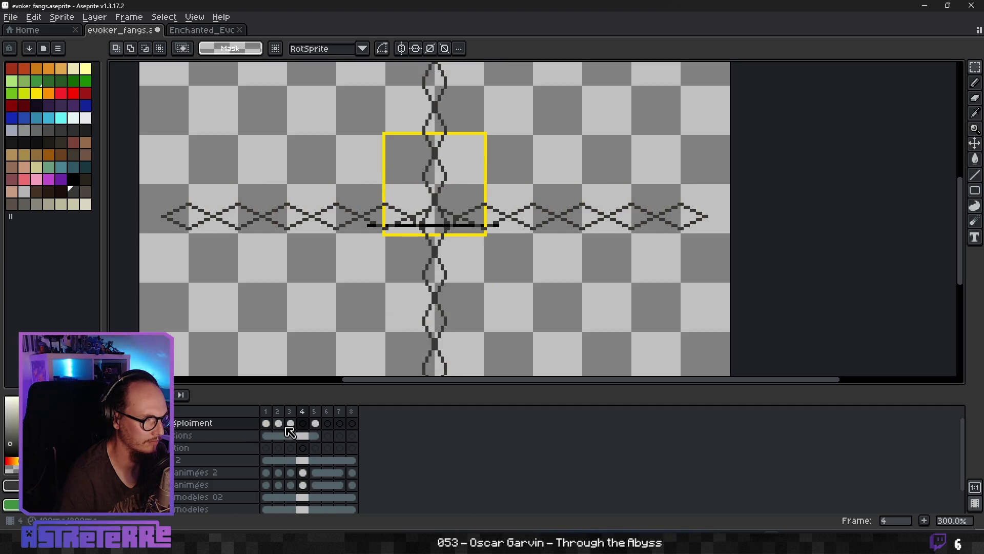
pyautogui.press('Right')
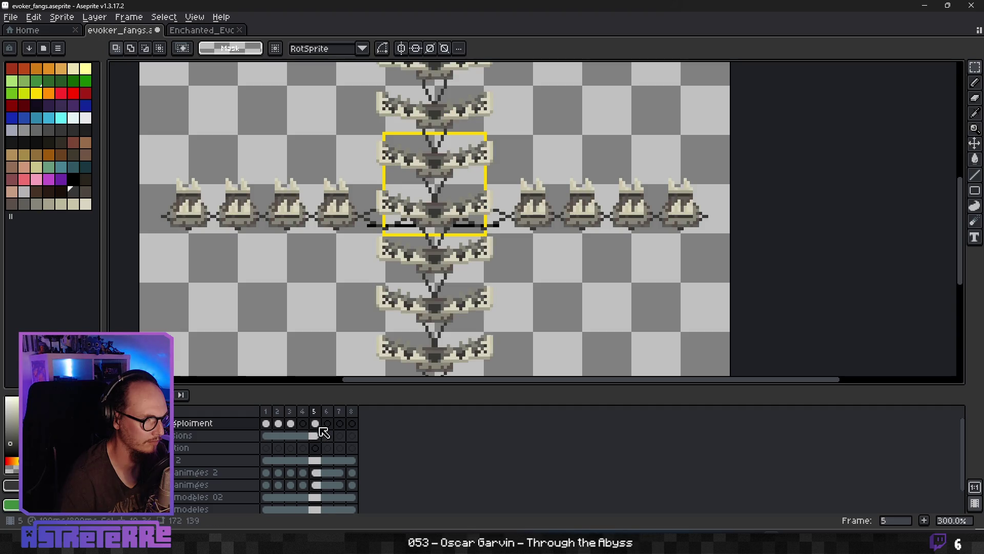
# Undo an accidental deletion of the fangs around the centre on frame 5 and clear the selection.
pyautogui.moveTo(368, 287); pyautogui.dragTo(535, 177)
pyautogui.press('Delete')
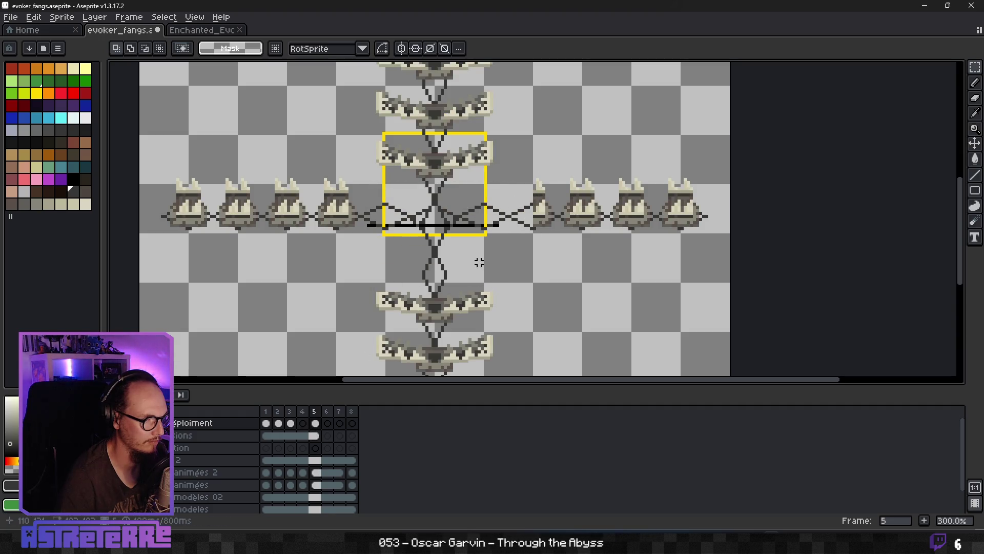
pyautogui.hotkey('ctrl', 'z')
pyautogui.hotkey('ctrl', 'd')
pyautogui.scroll(1, 430, 308)
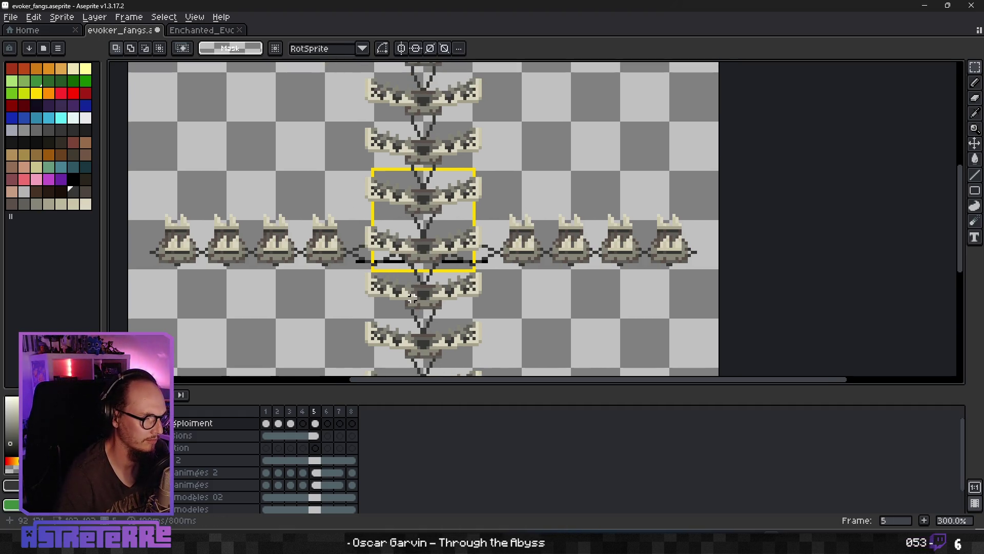
pyautogui.press('Left')
pyautogui.press('Left')
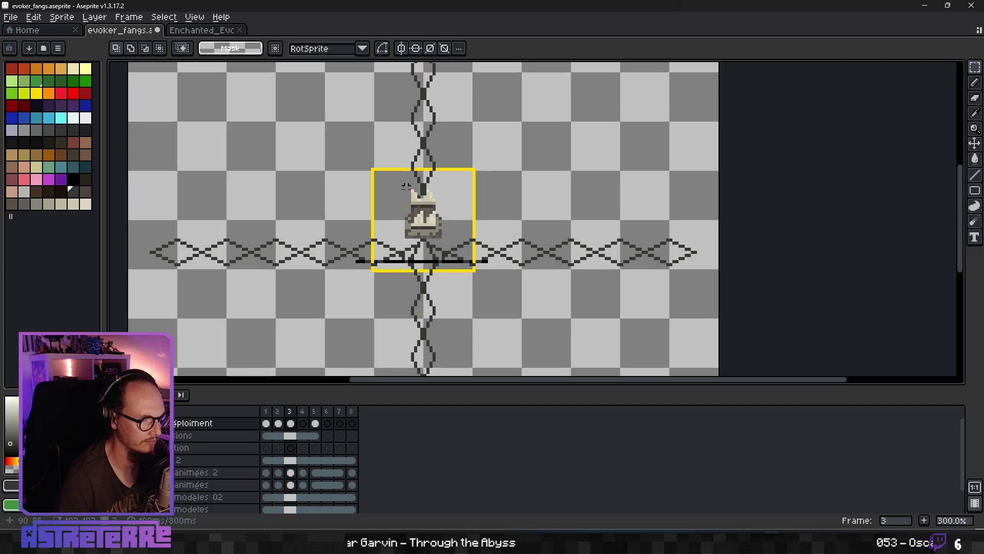
pyautogui.press('v')
pyautogui.scroll(2, 471, 222)
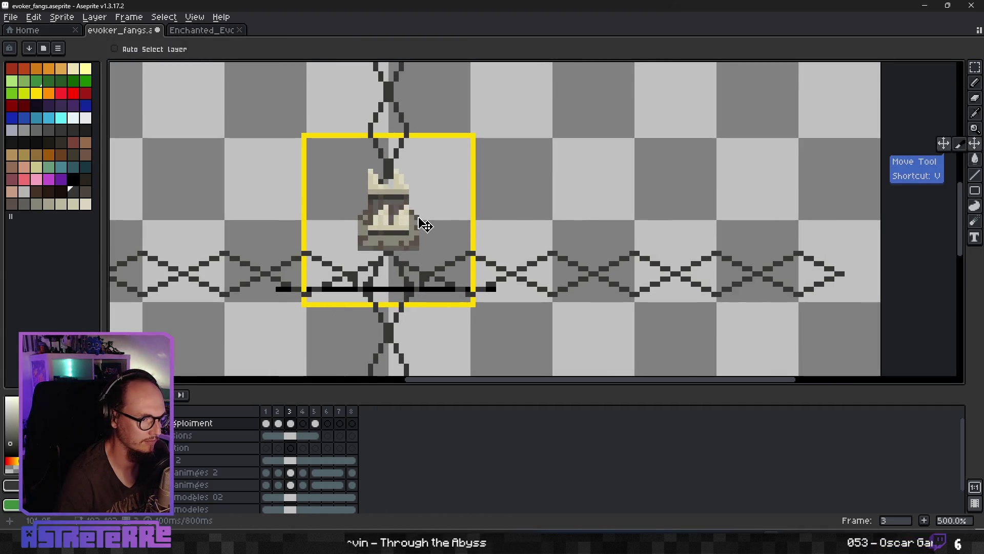
pyautogui.scroll(-1, 410, 239)
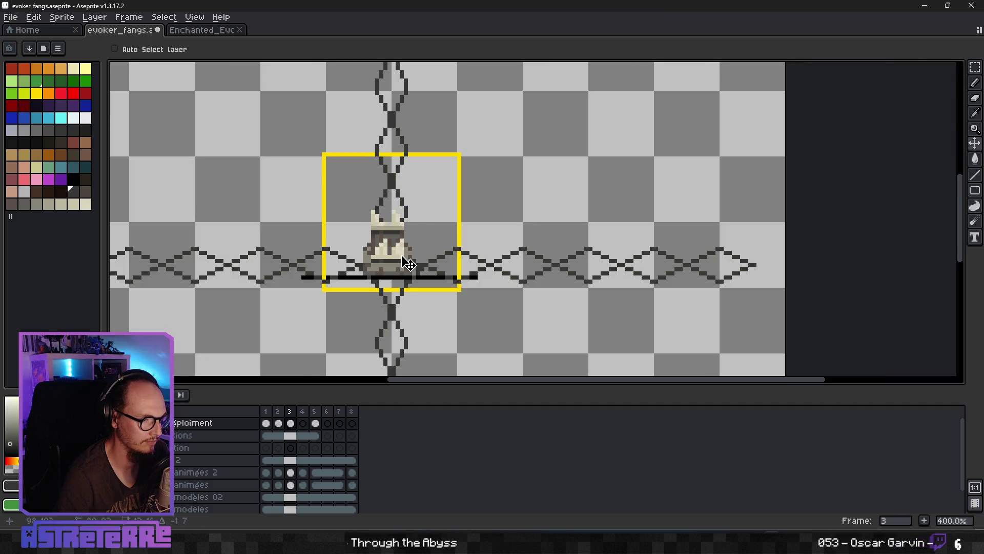
pyautogui.press('Left')
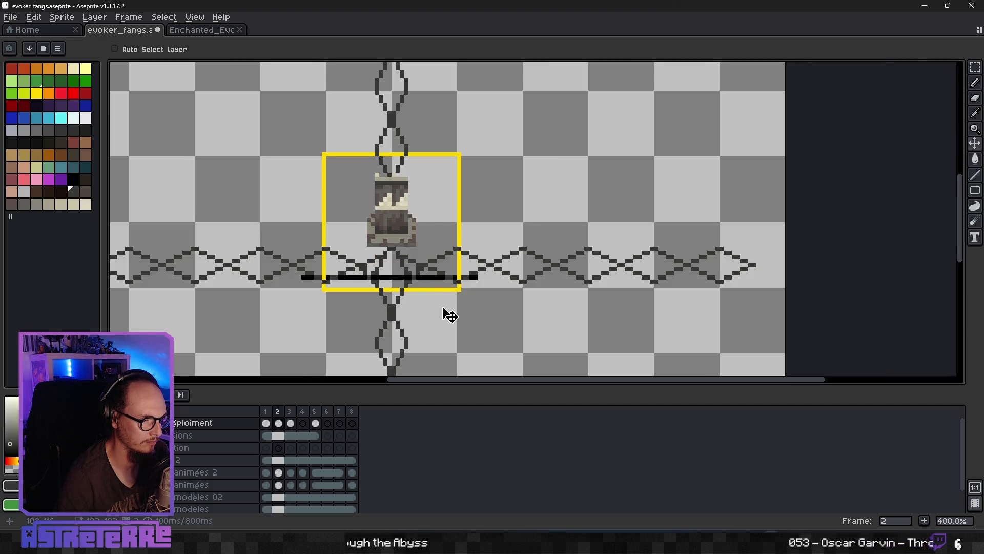
pyautogui.press('Return')
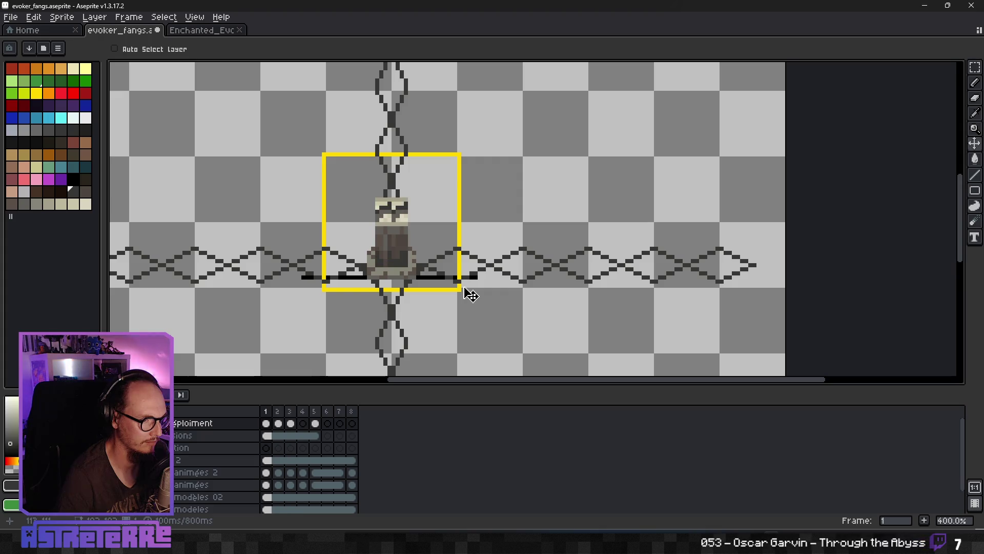
pyautogui.scroll(-2, 471, 294)
pyautogui.scroll(-1, 471, 295)
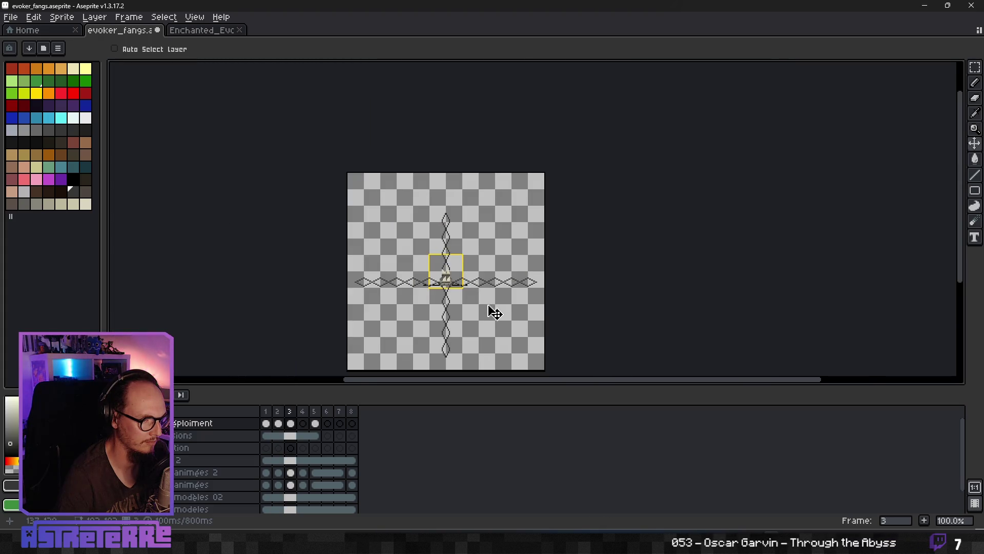
pyautogui.press('Right')
pyautogui.press('Right')
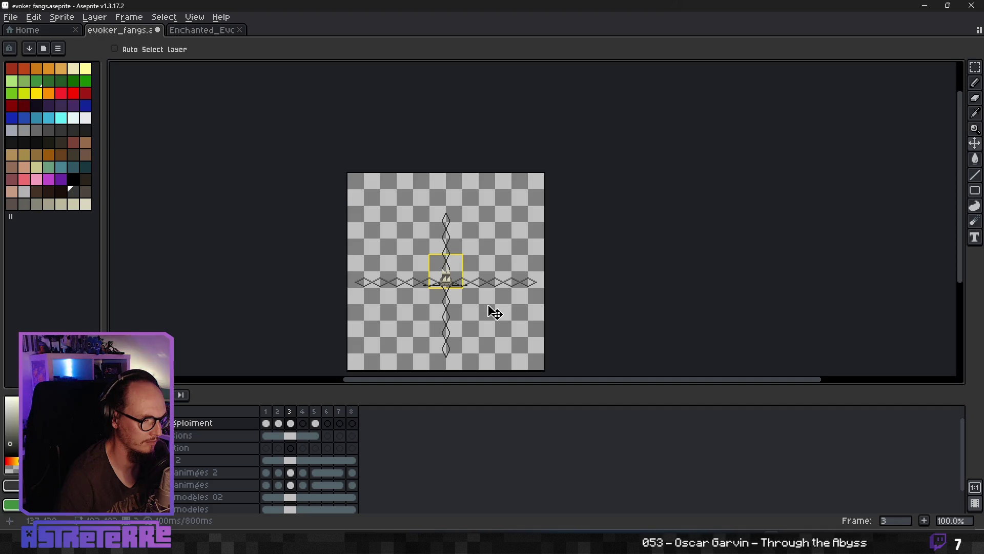
pyautogui.press('Right')
pyautogui.scroll(3, 488, 311)
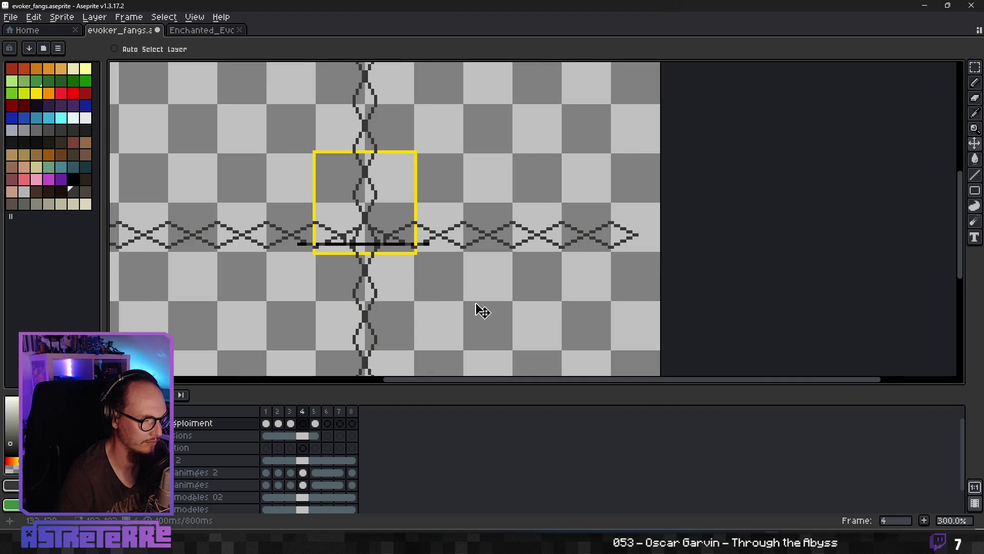
# Move the fang layer's frame-5 cel into the empty frame 4.
pyautogui.press('Right')
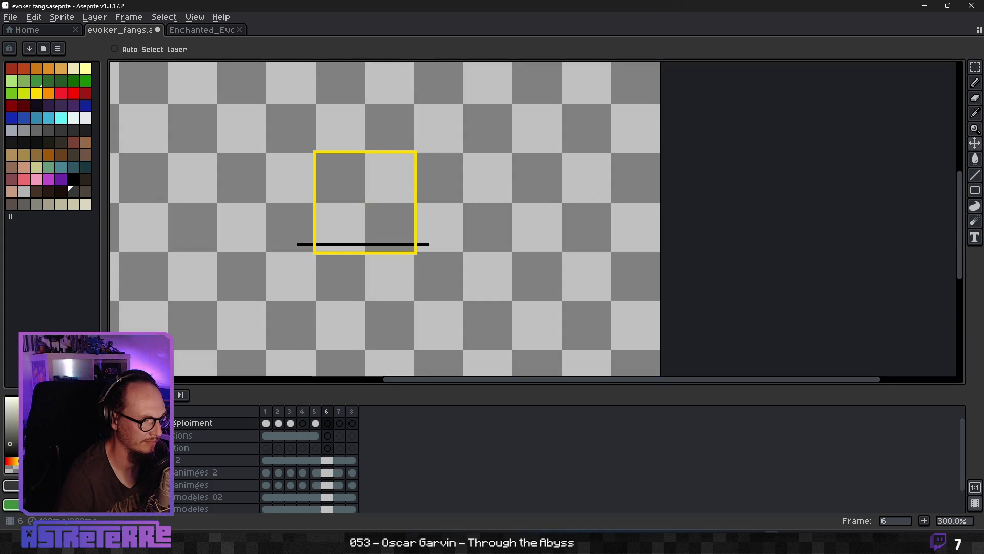
pyautogui.click(326, 421)
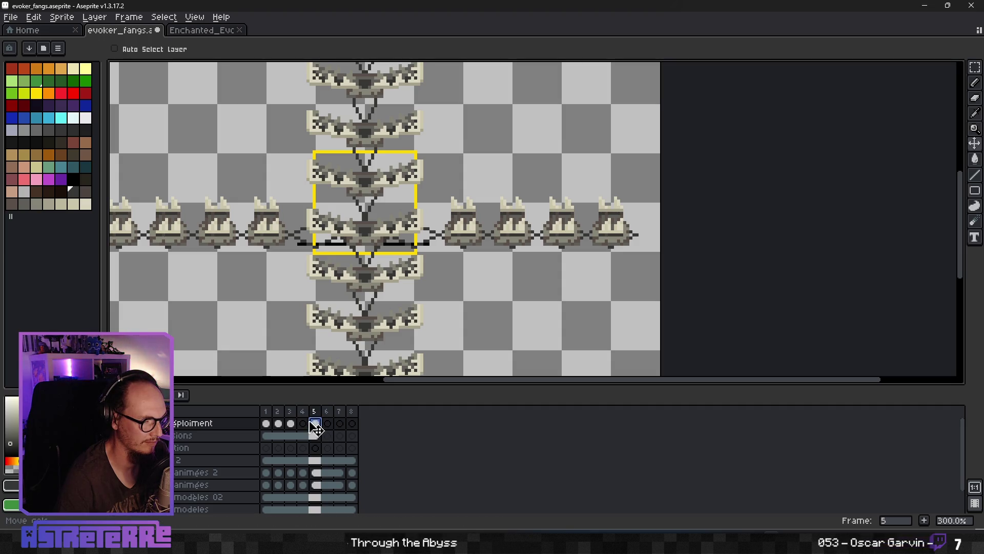
pyautogui.click(306, 424)
# Step through the frames to verify the sequence and nudge the central fang into place.
pyautogui.press('Left')
pyautogui.press('Right')
pyautogui.press('Left')
pyautogui.press('Left')
pyautogui.press('Right')
pyautogui.press('Right')
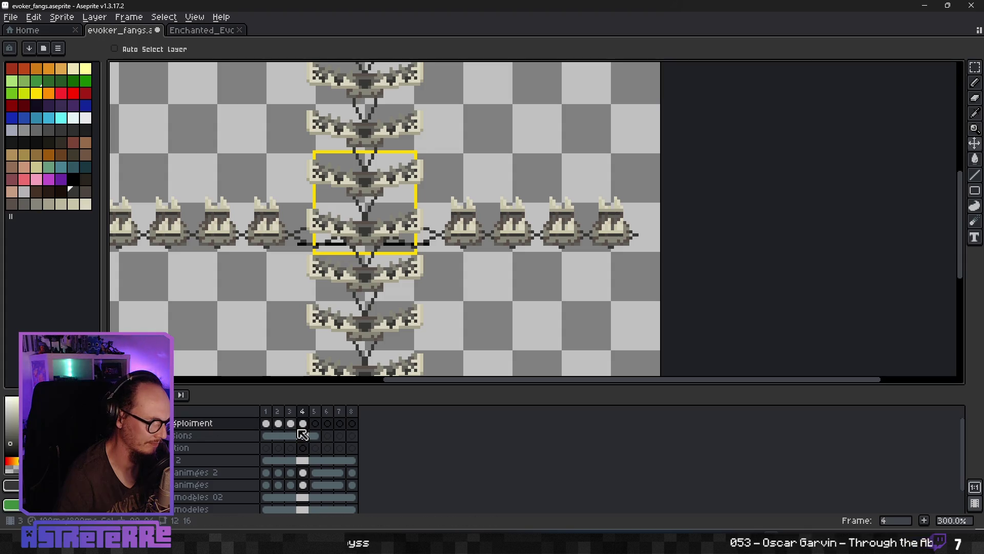
pyautogui.press('Left')
pyautogui.press('Left')
pyautogui.press('Left')
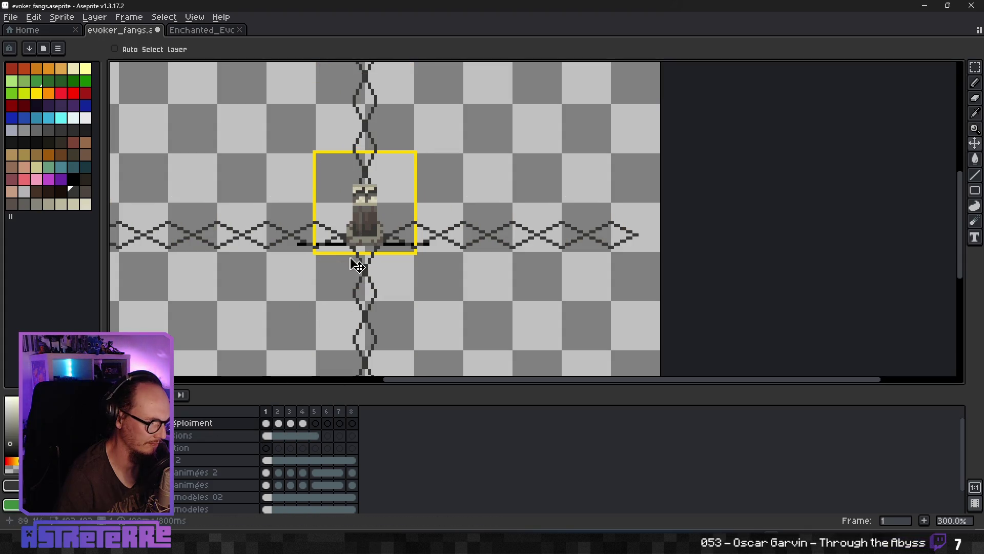
pyautogui.moveTo(413, 271); pyautogui.dragTo(402, 264)
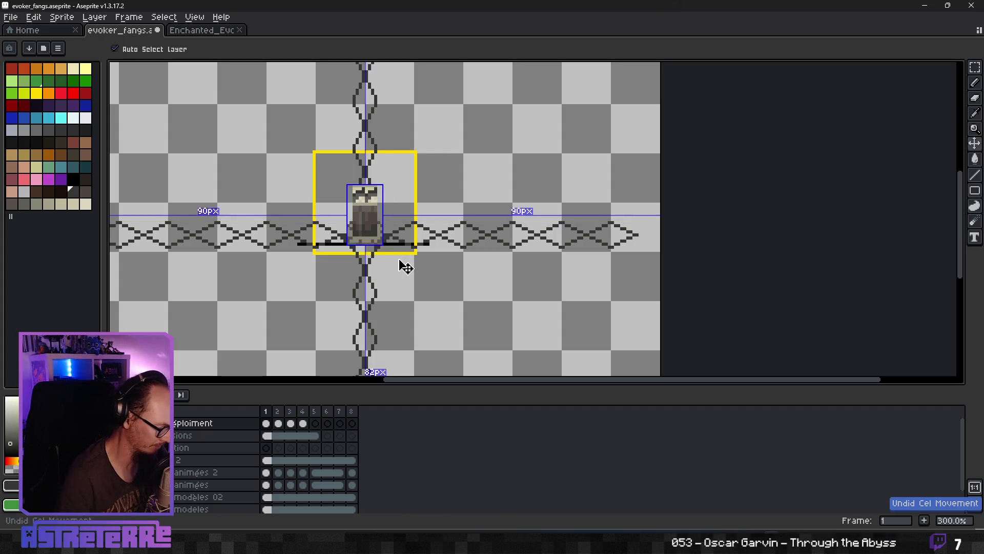
# Copy the central rising fang on frame 1 and place the first copy left along the horizontal guide.
pyautogui.press('m')
pyautogui.moveTo(331, 163); pyautogui.dragTo(397, 263)
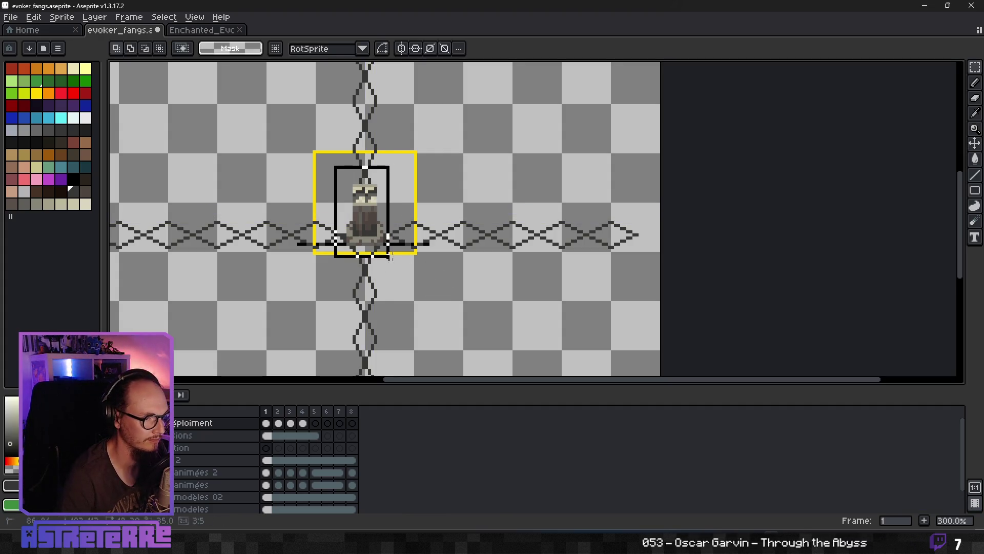
pyautogui.hotkey('ctrl', 'c')
pyautogui.hotkey('ctrl', 'v')
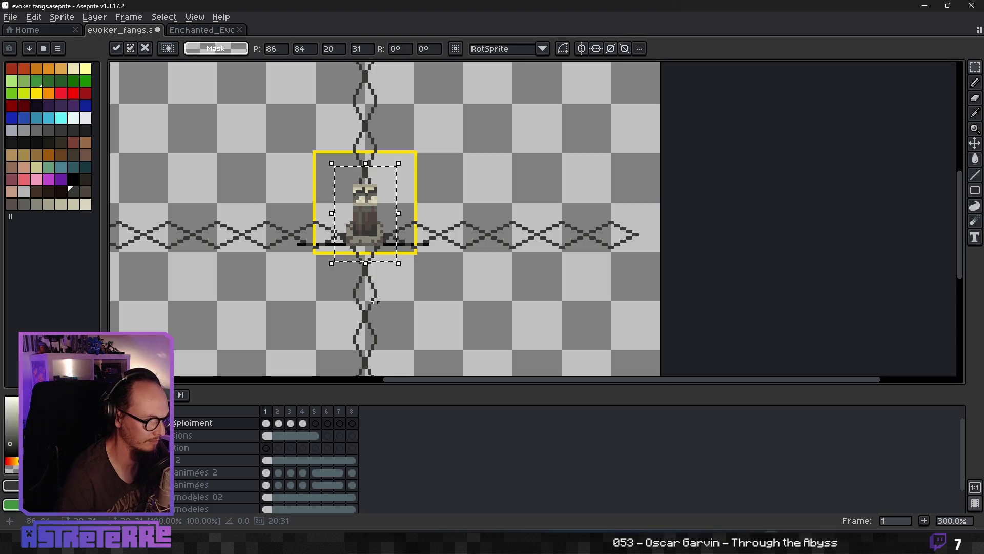
pyautogui.moveTo(383, 231); pyautogui.dragTo(309, 230)
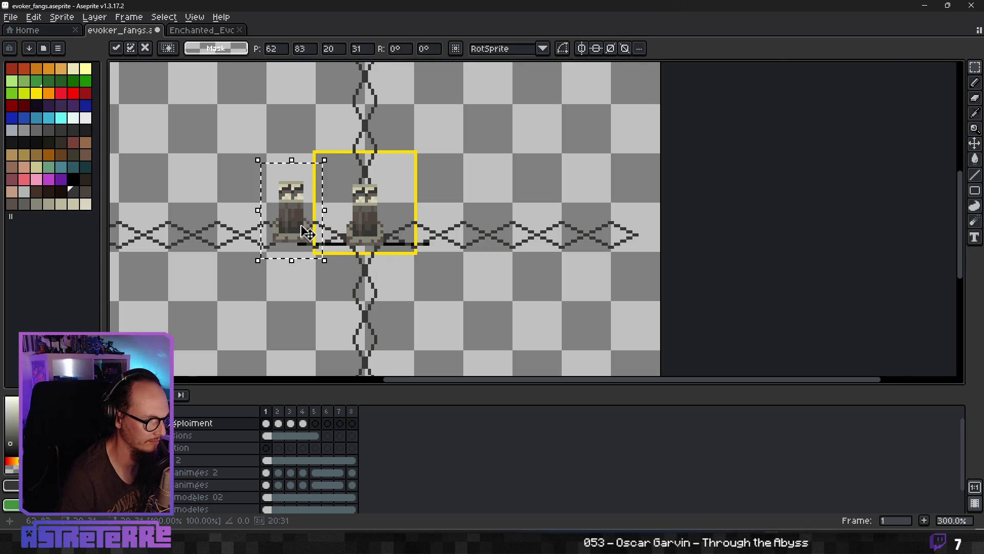
pyautogui.scroll(2, 305, 231)
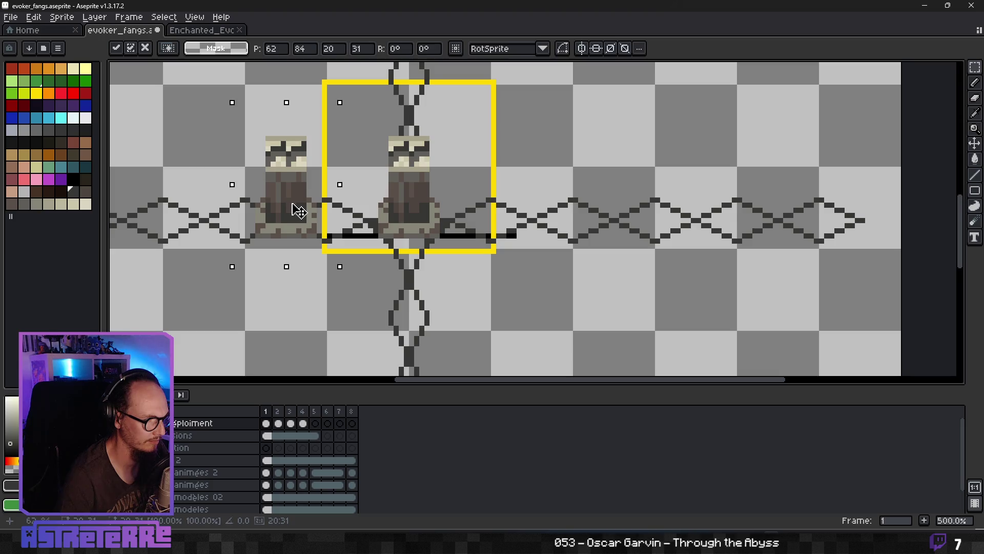
pyautogui.moveTo(298, 210); pyautogui.dragTo(257, 205)
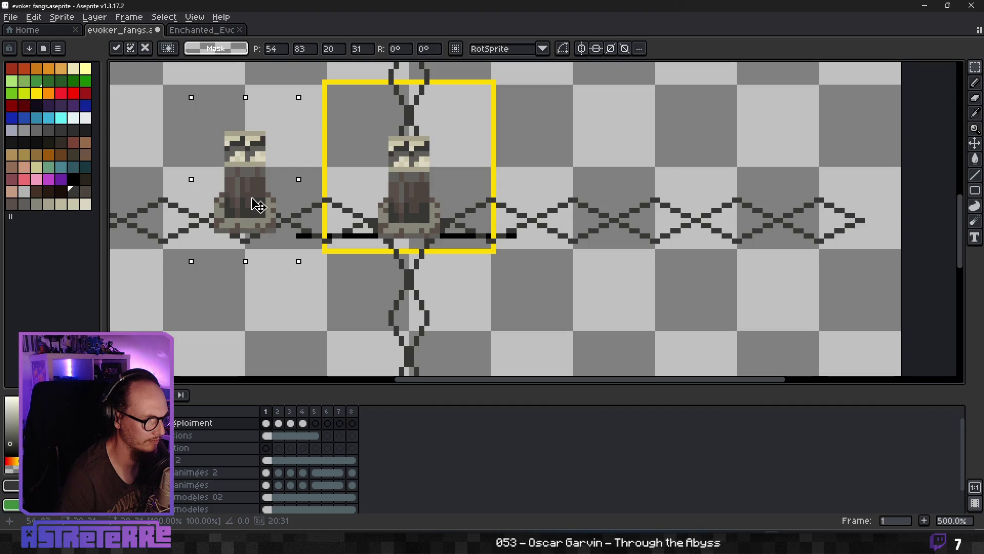
pyautogui.press('Return')
pyautogui.scroll(-1, 282, 301)
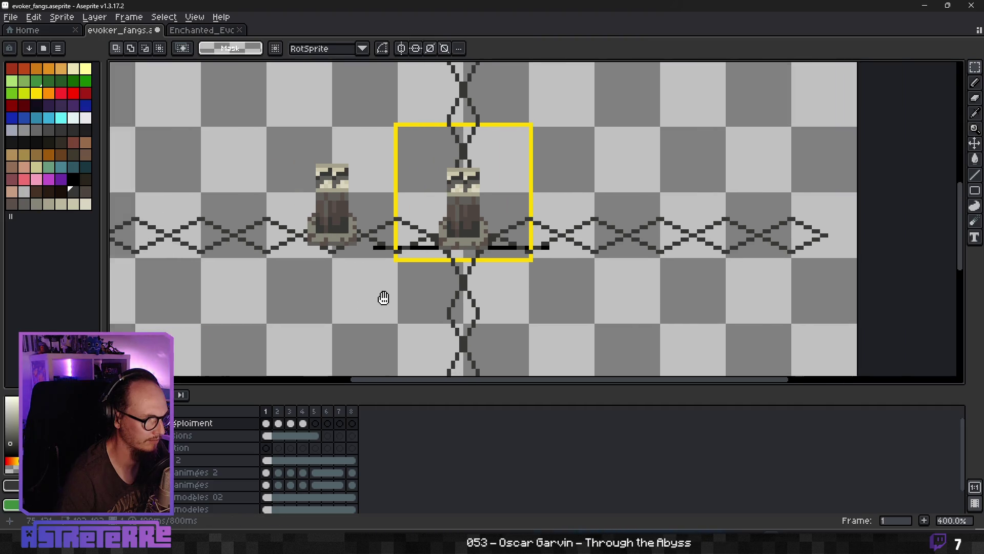
pyautogui.moveTo(382, 296); pyautogui.dragTo(489, 310)
pyautogui.click(304, 411)
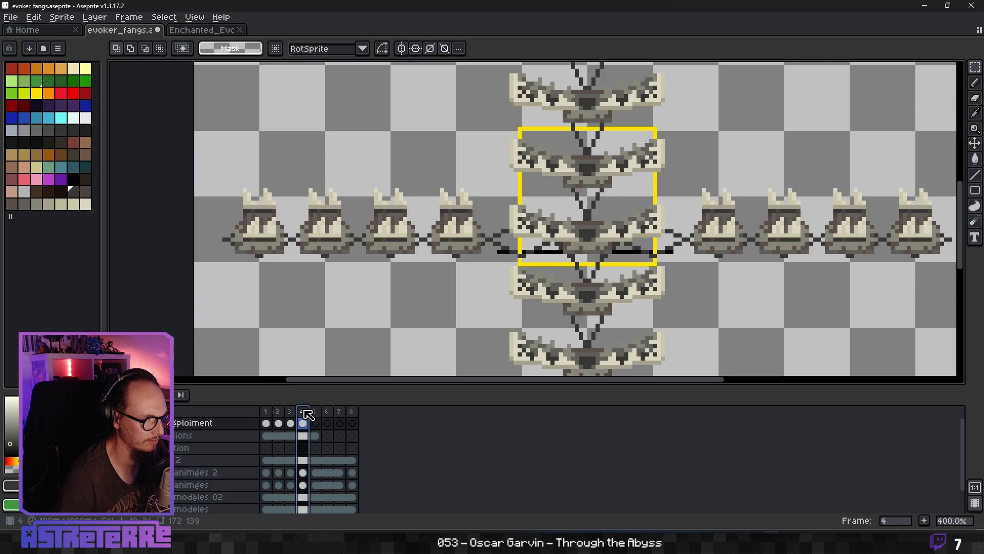
pyautogui.click(269, 416)
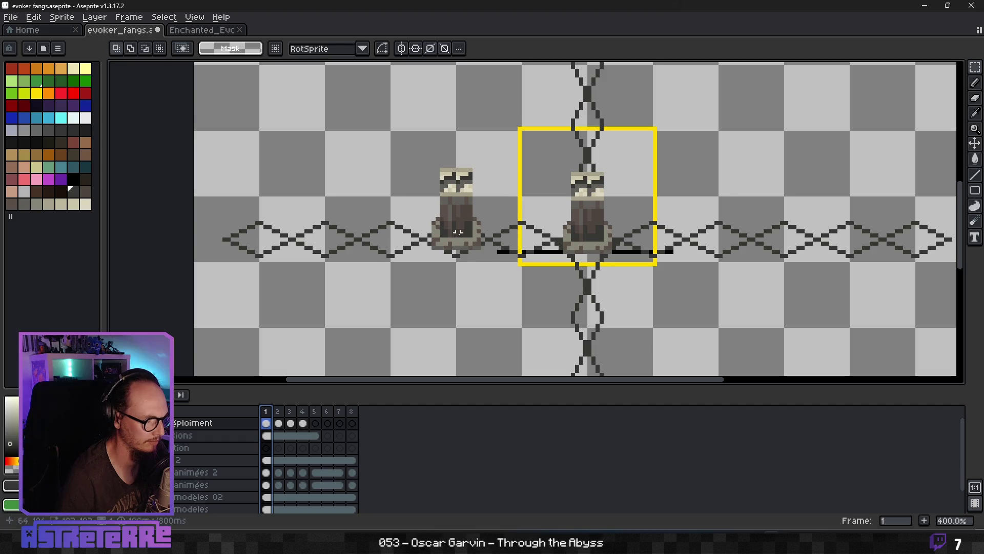
pyautogui.scroll(2, 458, 231)
# Place two more fang copies further left along the guide.
pyautogui.moveTo(401, 111)
pyautogui.mouseDown()
pyautogui.moveTo(510, 289)
pyautogui.moveTo(449, 303)
pyautogui.mouseUp()
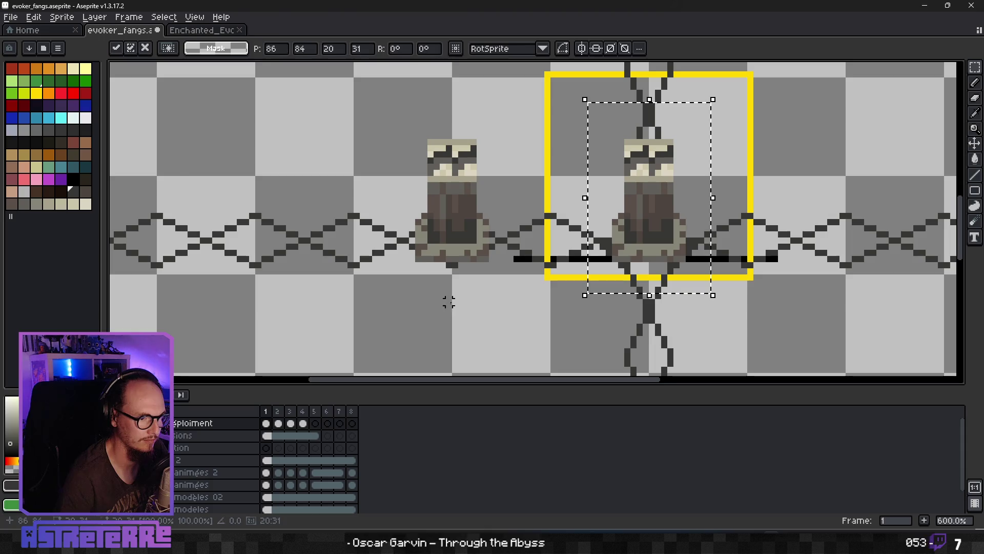
pyautogui.moveTo(658, 227); pyautogui.dragTo(366, 221)
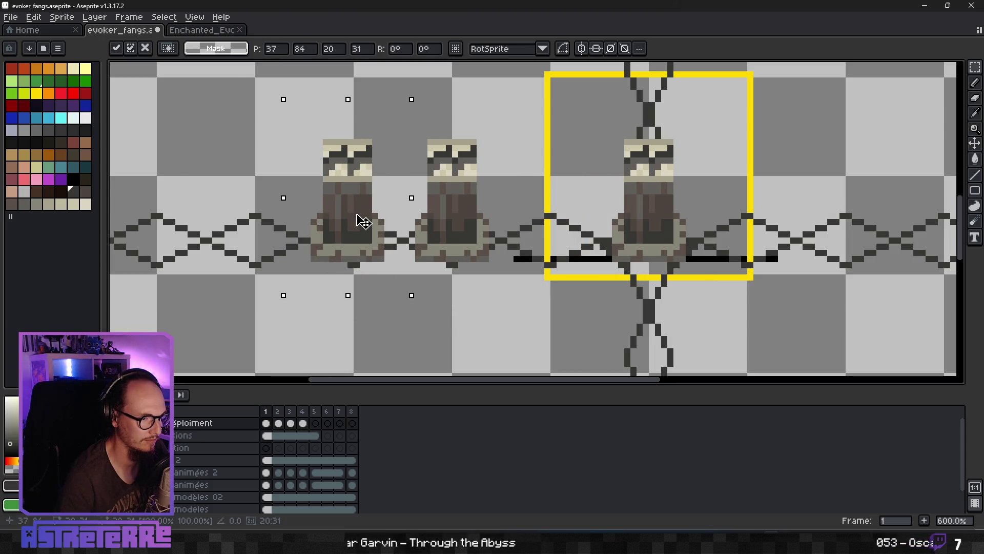
pyautogui.click(400, 343)
pyautogui.hotkey('ctrl', 'v')
pyautogui.moveTo(664, 208)
pyautogui.mouseDown()
pyautogui.moveTo(199, 211)
pyautogui.moveTo(271, 208)
pyautogui.mouseUp()
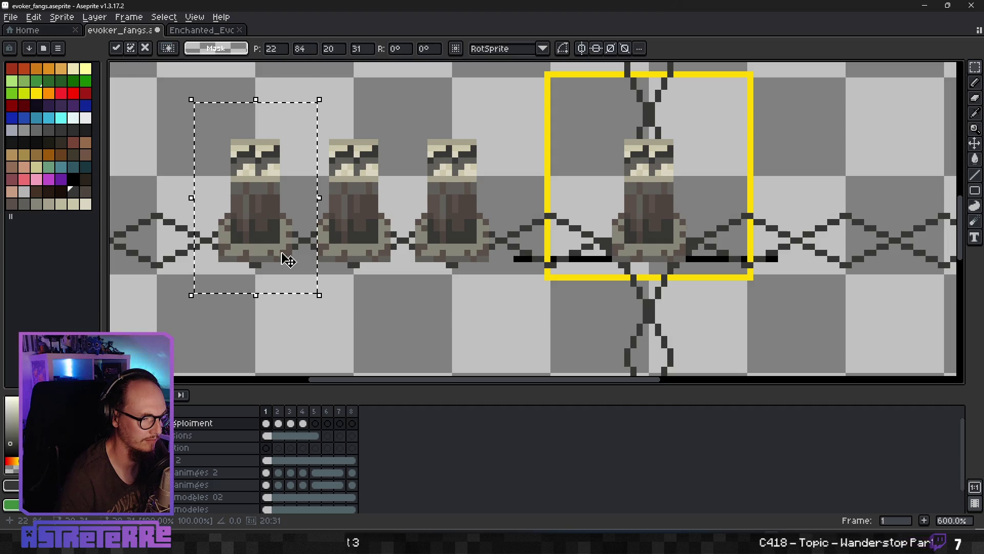
pyautogui.hscroll(-5, 323, 262)
pyautogui.hotkey('ctrl', 'd')
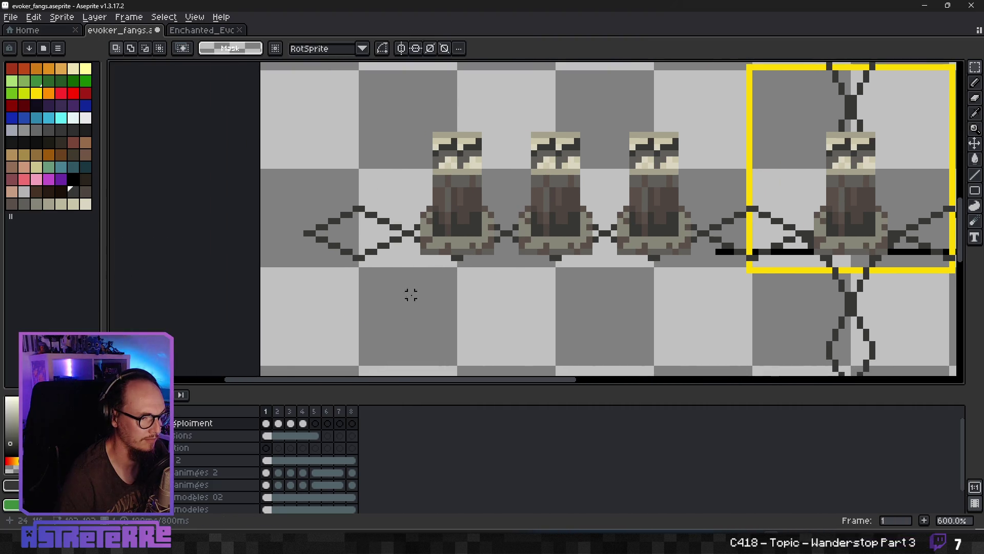
pyautogui.scroll(-2, 411, 295)
pyautogui.scroll(1, 430, 289)
# Place the fourth copy at the left end of the row, commit it, and go to frame 2.
pyautogui.hotkey('ctrl', 'v')
pyautogui.scroll(1, 430, 289)
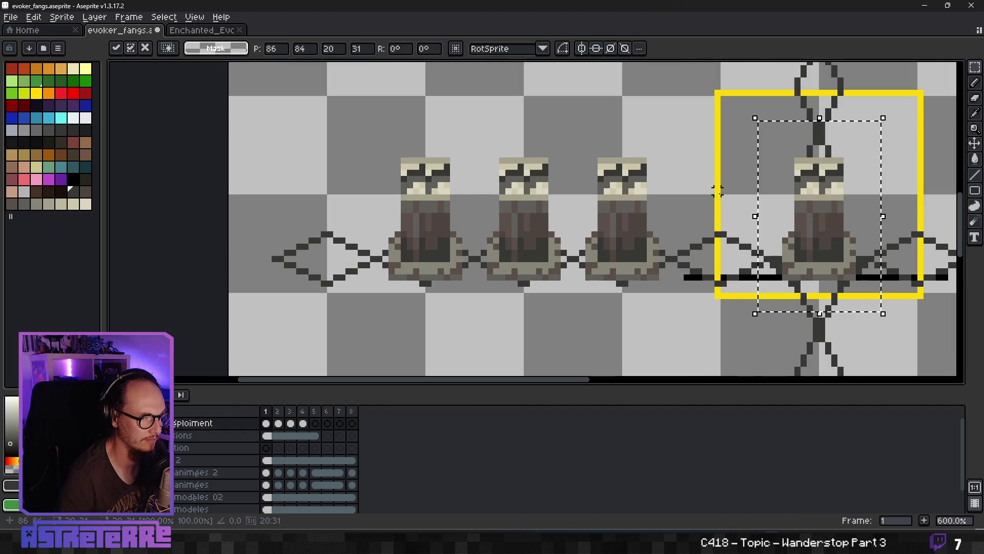
pyautogui.moveTo(808, 216)
pyautogui.mouseDown()
pyautogui.moveTo(326, 186)
pyautogui.moveTo(327, 213)
pyautogui.mouseUp()
pyautogui.press('Right')
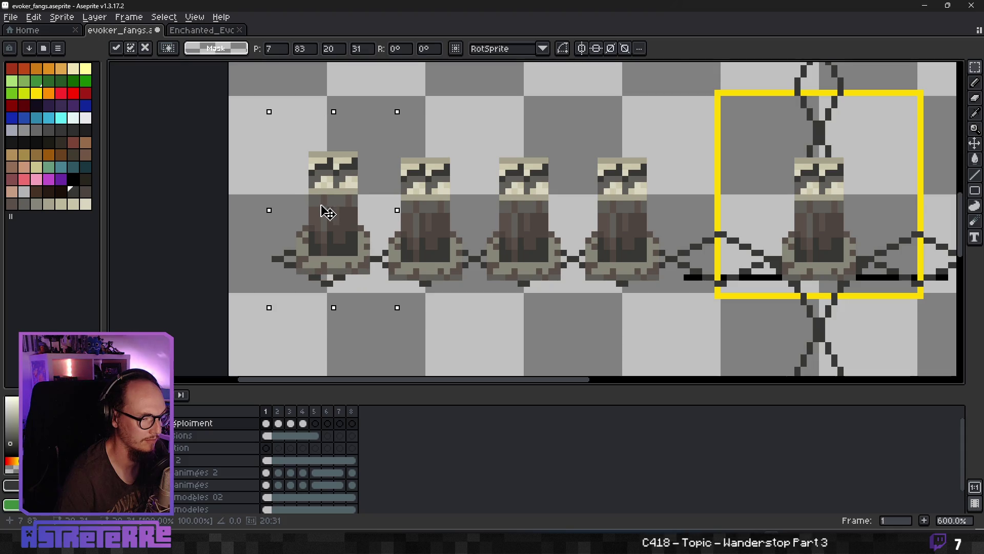
pyautogui.press('Left')
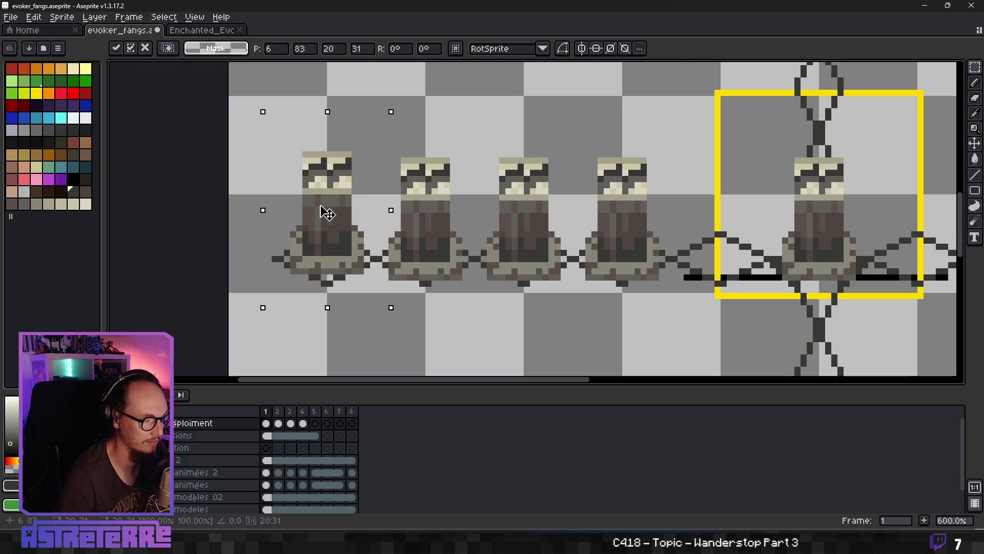
pyautogui.press('Return')
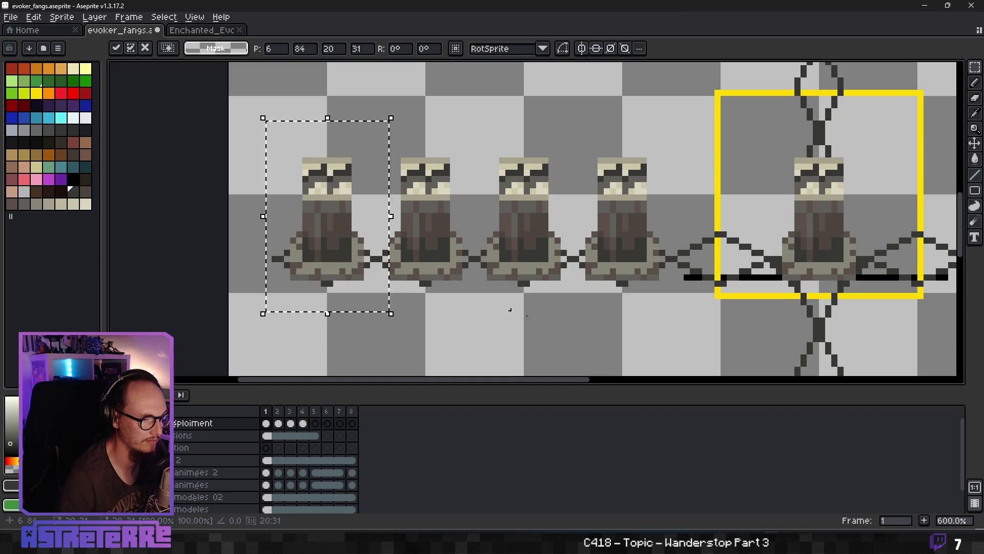
pyautogui.scroll(-3, 604, 322)
pyautogui.moveTo(603, 322); pyautogui.dragTo(423, 286)
pyautogui.press('Right')
pyautogui.press('Left')
pyautogui.press('Right')
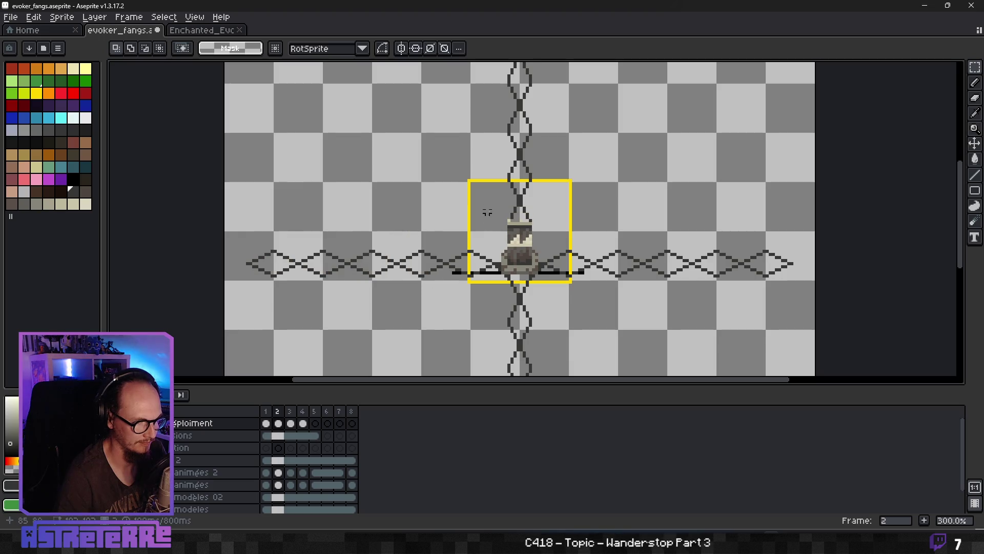
# Copy the frame-2 fang and place the first two copies left along the guide.
pyautogui.moveTo(487, 213)
pyautogui.mouseDown()
pyautogui.moveTo(571, 282)
pyautogui.moveTo(440, 262)
pyautogui.mouseUp()
pyautogui.click(407, 338)
pyautogui.hotkey('ctrl', 'v')
pyautogui.click(406, 311)
pyautogui.hotkey('ctrl', 'v')
pyautogui.moveTo(521, 259); pyautogui.dragTo(385, 251)
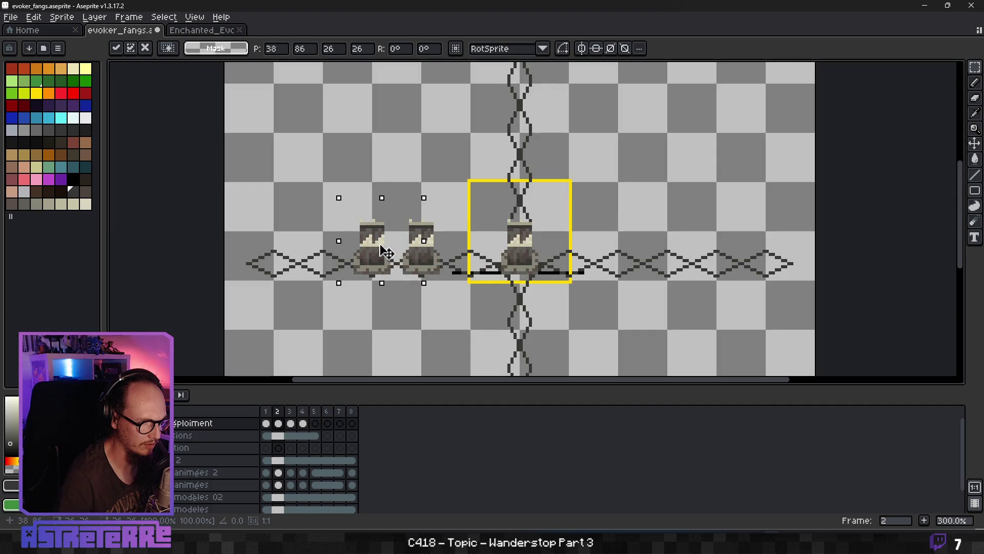
pyautogui.click(391, 323)
# Place the third and fourth copies out to the left end, commit them, and go to frame 3.
pyautogui.hotkey('ctrl', 'v')
pyautogui.moveTo(521, 259); pyautogui.dragTo(321, 256)
pyautogui.hotkey('ctrl', 'v')
pyautogui.moveTo(537, 260); pyautogui.dragTo(287, 259)
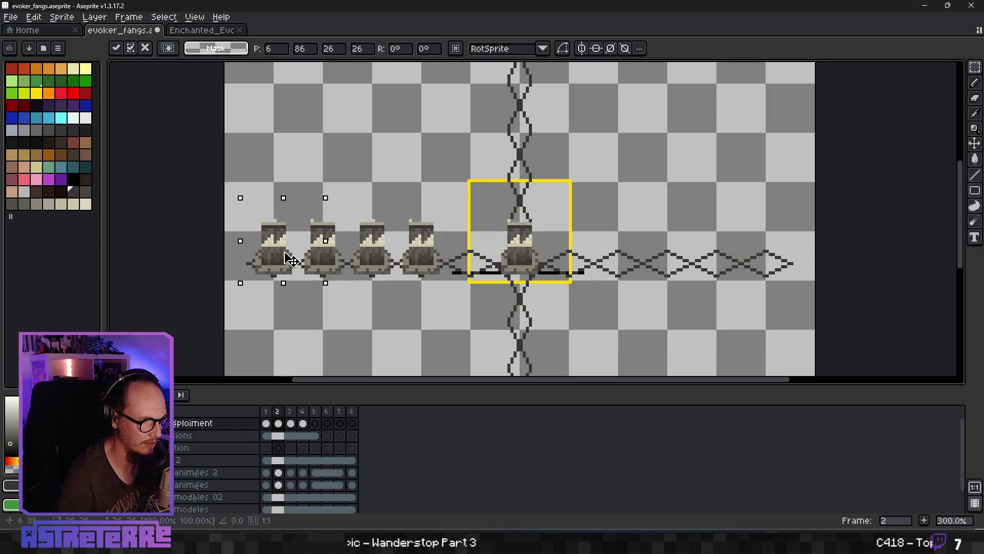
pyautogui.click(355, 337)
pyautogui.press('Right')
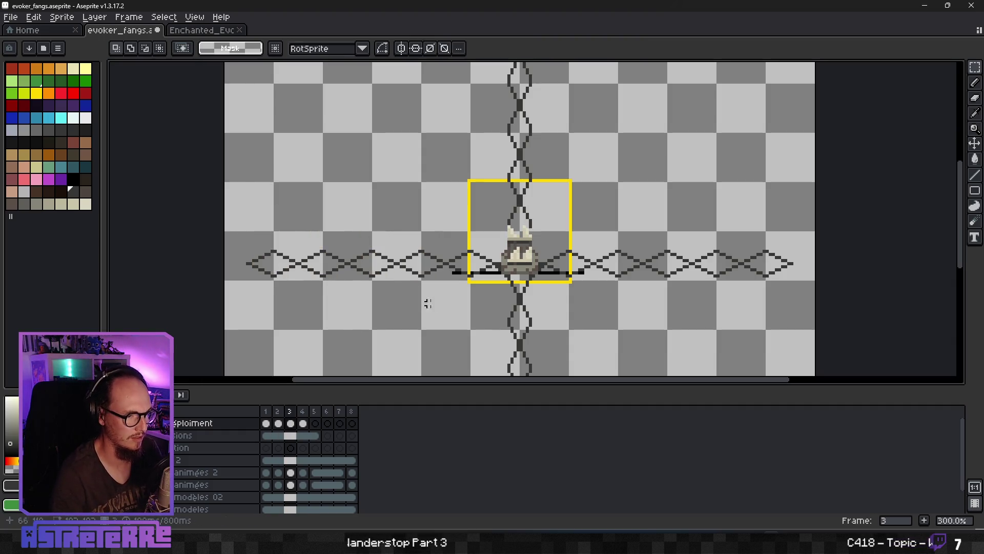
# Copy the frame-3 fang and place the first two copies leftward along the horizontal guide.
pyautogui.moveTo(483, 192); pyautogui.dragTo(581, 294)
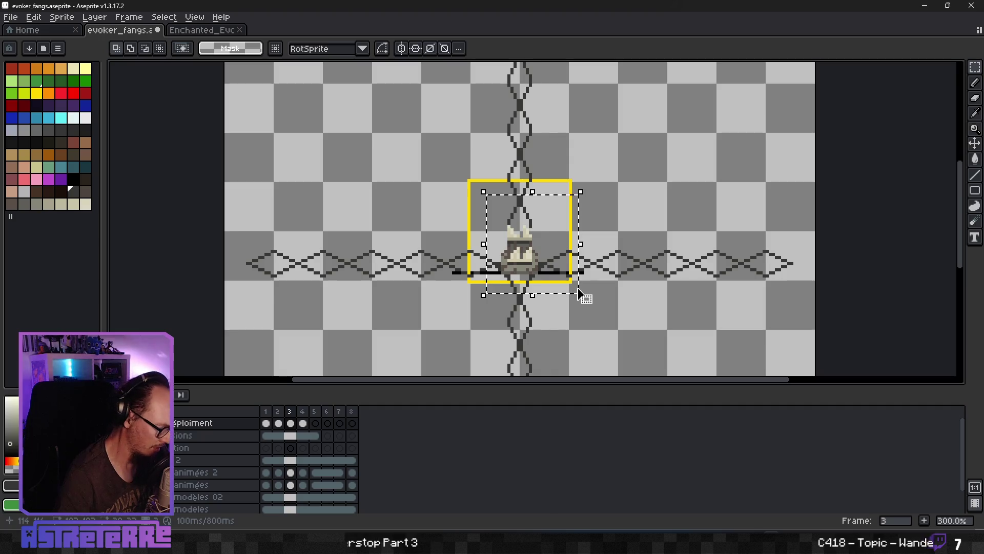
pyautogui.hotkey('ctrl', 't')
pyautogui.moveTo(537, 271); pyautogui.dragTo(444, 263)
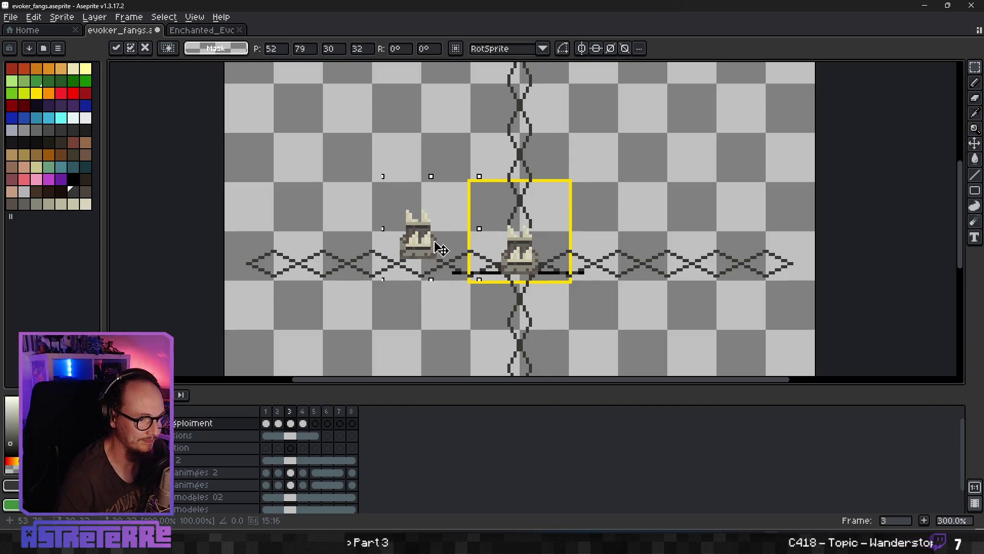
pyautogui.press('Return')
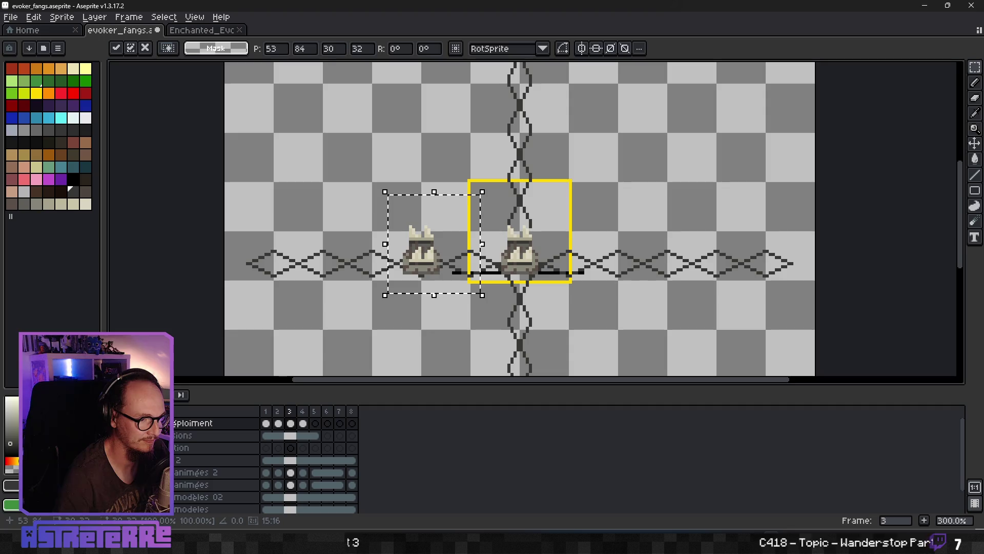
pyautogui.moveTo(485, 258)
pyautogui.mouseDown()
pyautogui.moveTo(367, 248)
pyautogui.moveTo(379, 259)
pyautogui.mouseUp()
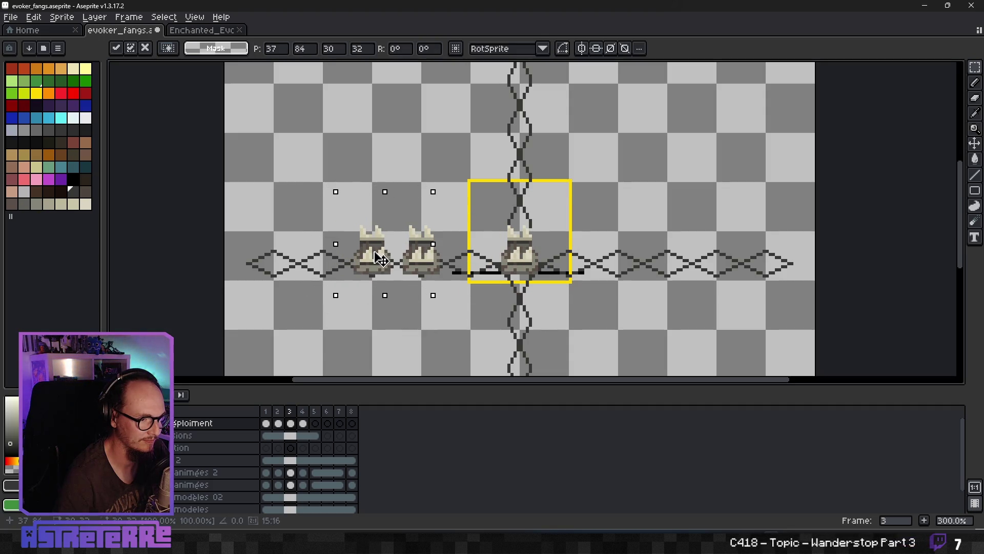
pyautogui.press('Return')
# Place the third and fourth fang copies further left, reaching the guide's left end.
pyautogui.moveTo(493, 264); pyautogui.dragTo(326, 251)
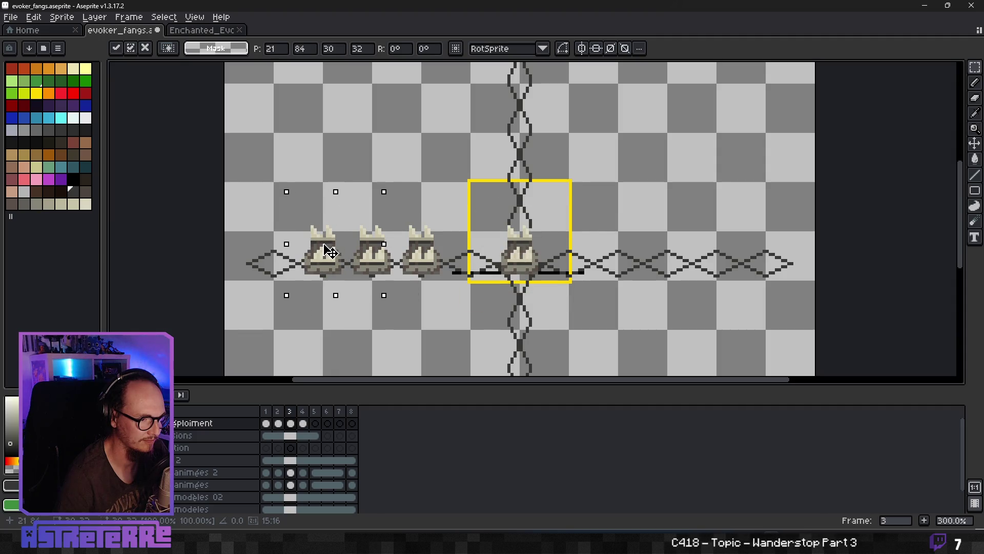
pyautogui.press('Return')
pyautogui.moveTo(530, 238); pyautogui.dragTo(300, 245)
pyautogui.press('Return')
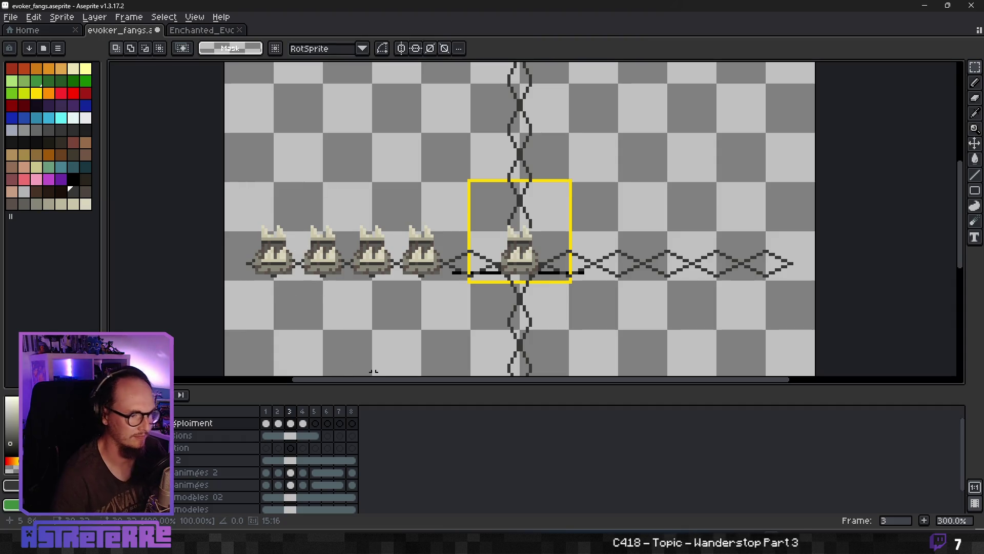
pyautogui.press('Left')
# Step through the frames and pan to the fang row, landing on frame 3.
pyautogui.press('Right')
pyautogui.press('Right')
pyautogui.scroll(-2, 393, 309)
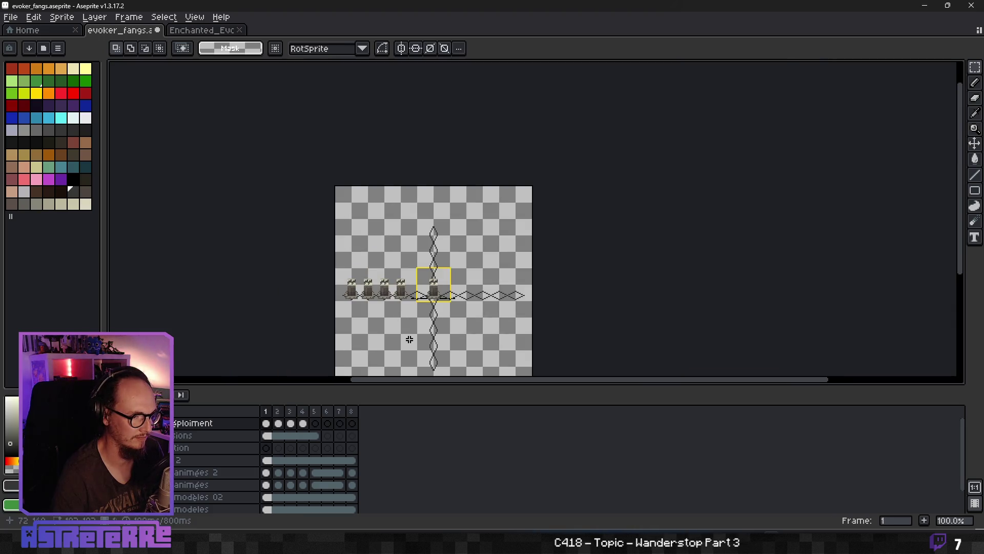
pyautogui.press('Right')
pyautogui.press('Right')
pyautogui.press('Right')
pyautogui.press('Right')
pyautogui.press('Right')
pyautogui.press('Right')
pyautogui.press('Right')
pyautogui.press('Right')
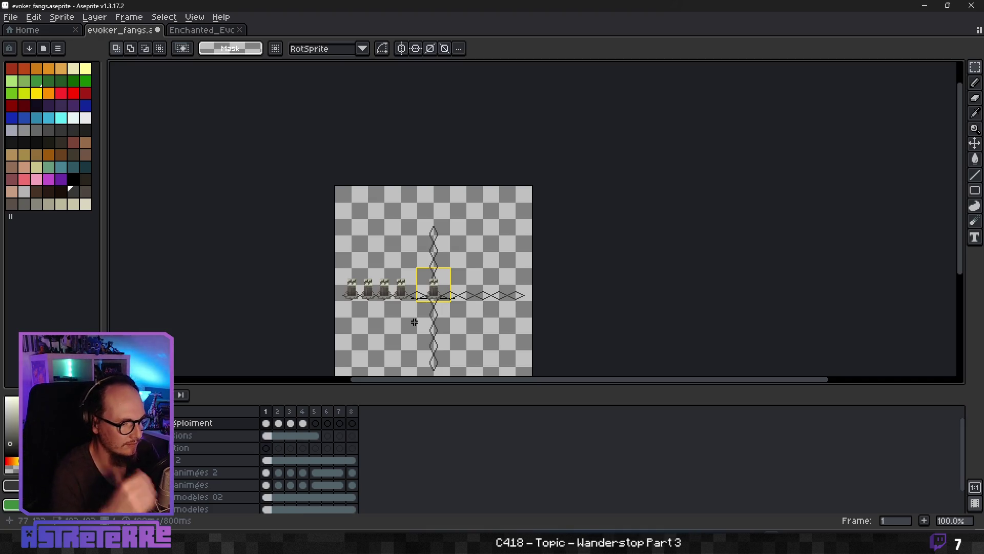
pyautogui.press('Right')
pyautogui.press('Right')
pyautogui.press('Right')
pyautogui.press('Left')
pyautogui.scroll(1, 522, 230)
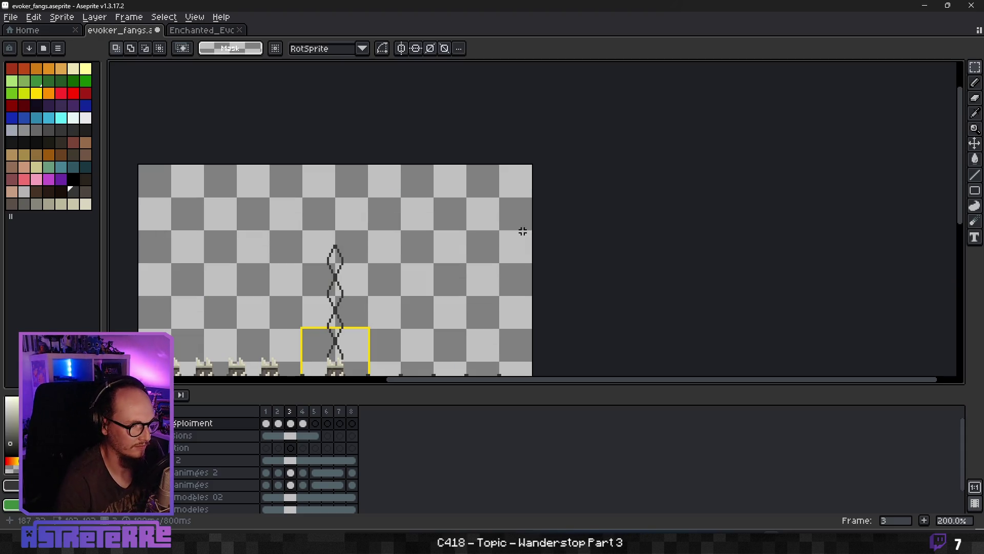
pyautogui.moveTo(354, 345); pyautogui.dragTo(444, 176)
pyautogui.press('Left')
pyautogui.press('Left')
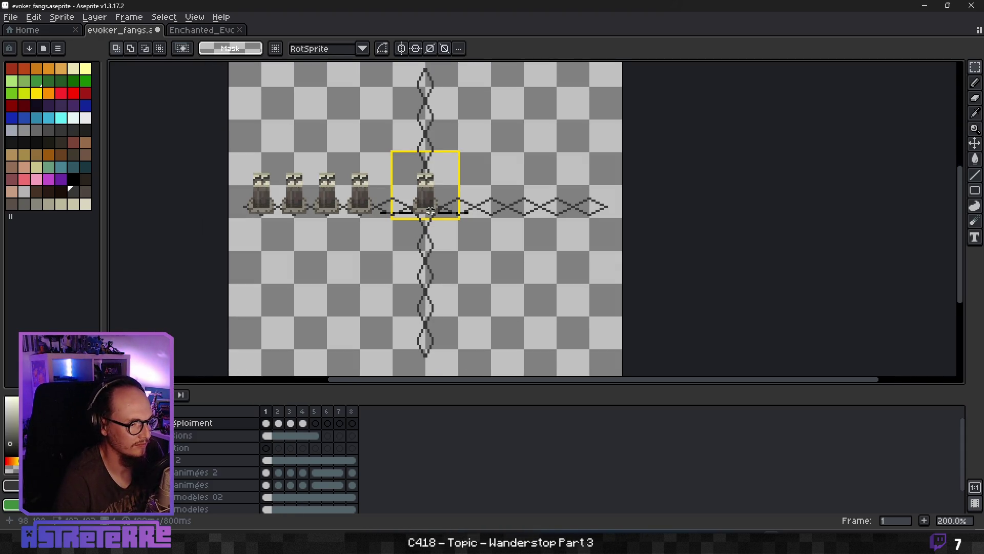
pyautogui.press('Return')
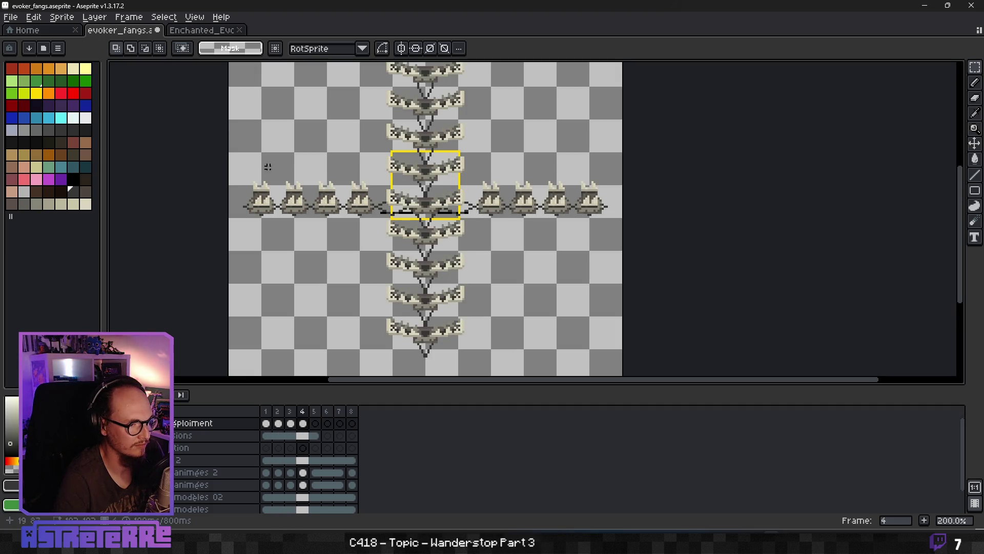
pyautogui.scroll(1, 436, 208)
# Select the centre fang in frame 3 and paste it in place on frame 4.
pyautogui.moveTo(378, 147); pyautogui.dragTo(461, 221)
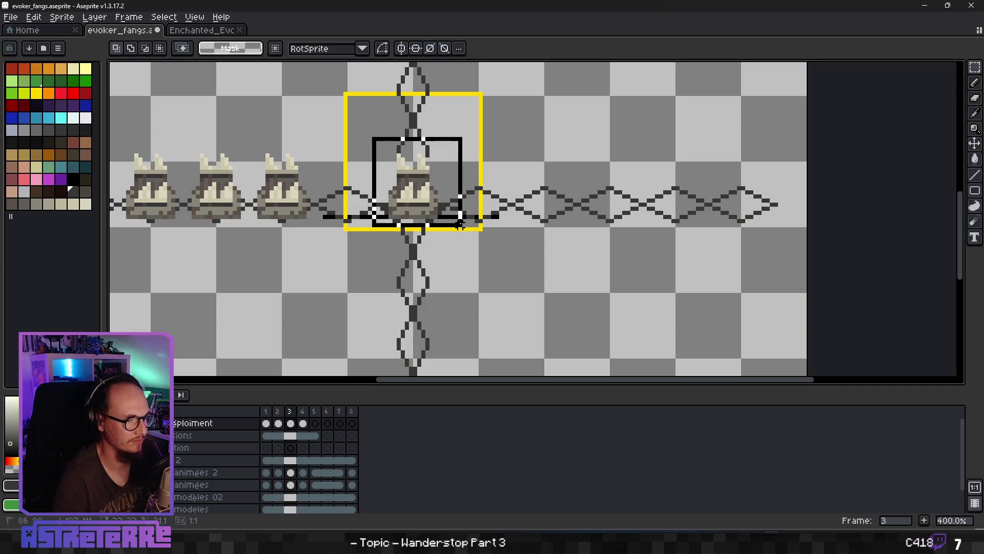
pyautogui.click(471, 266)
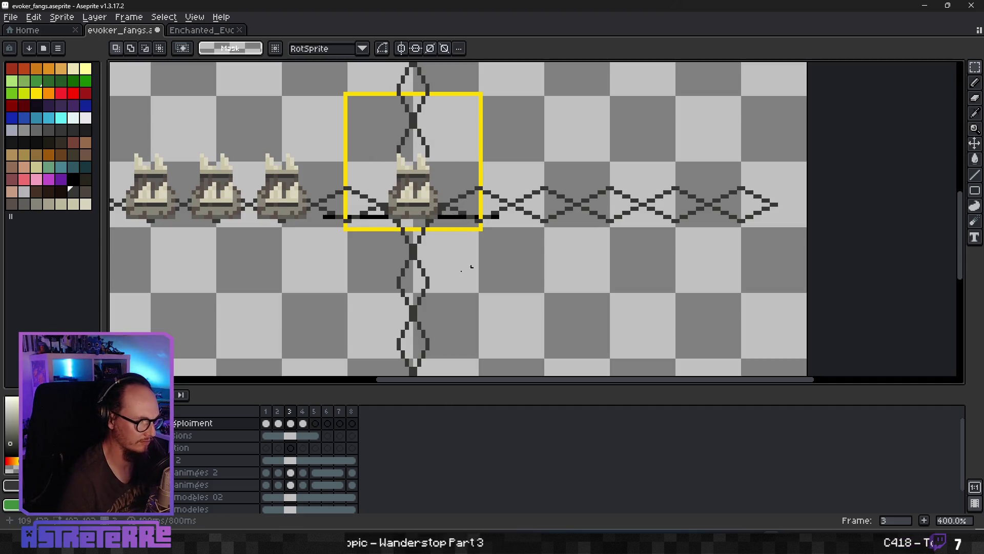
pyautogui.click(302, 423)
pyautogui.hotkey('ctrl', 'v')
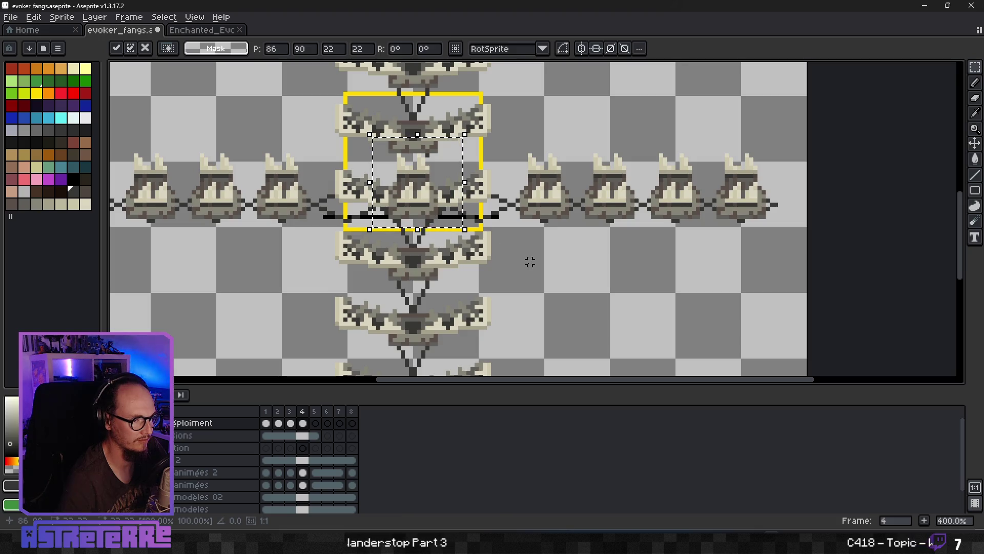
pyautogui.click(518, 254)
pyautogui.scroll(-1, 519, 255)
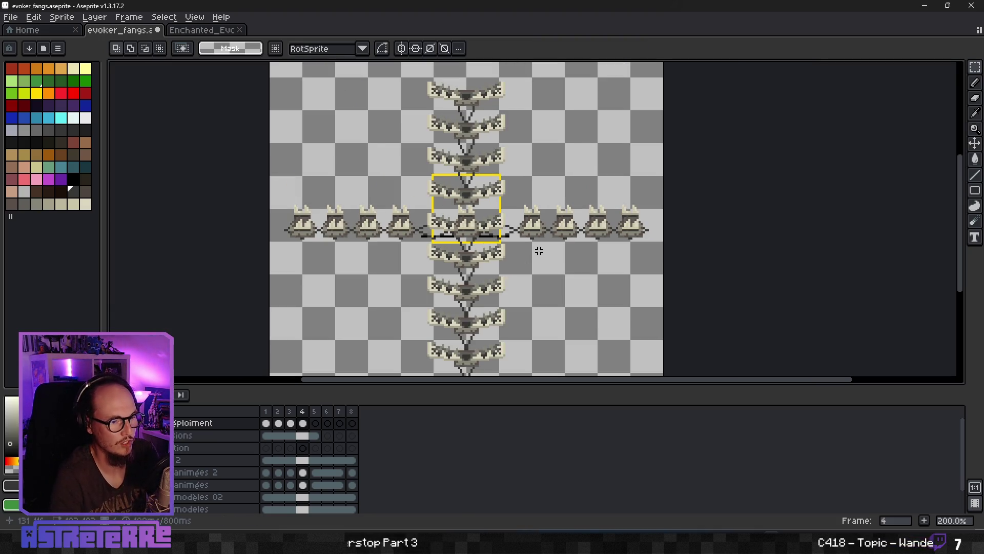
# Toggle between frames 3 and 4 to compare the centre fang.
pyautogui.press('Left')
pyautogui.press('Right')
pyautogui.press('Left')
pyautogui.press('Right')
pyautogui.press('Left')
pyautogui.press('Right')
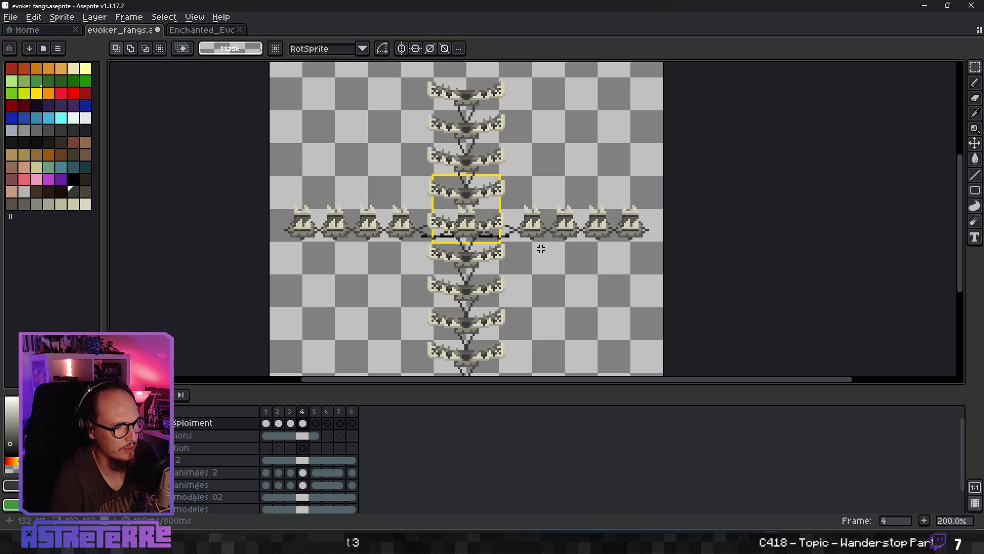
pyautogui.scroll(-4, 477, 306)
pyautogui.scroll(3, 484, 308)
pyautogui.press('Left')
pyautogui.press('Left')
pyautogui.press('Left')
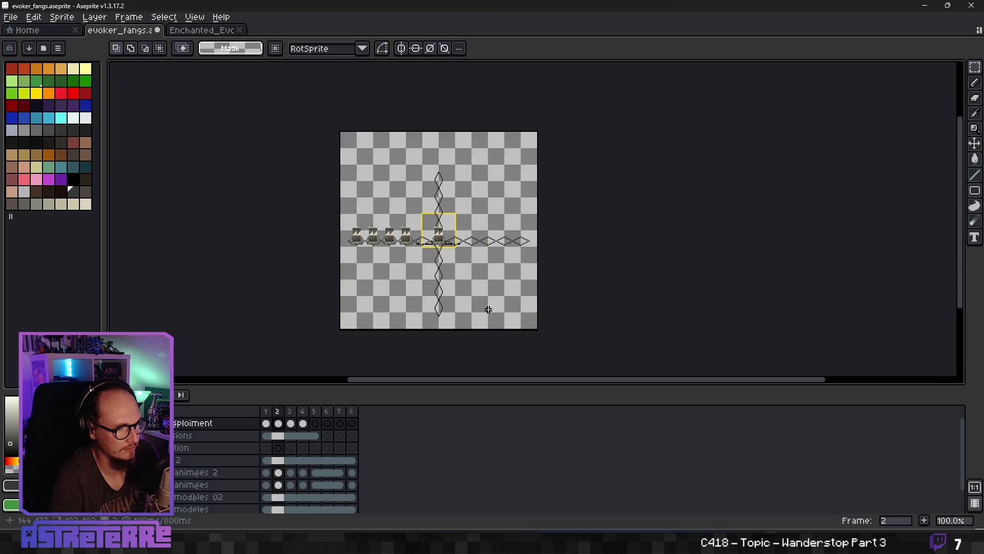
pyautogui.press('Left')
pyautogui.press('Right')
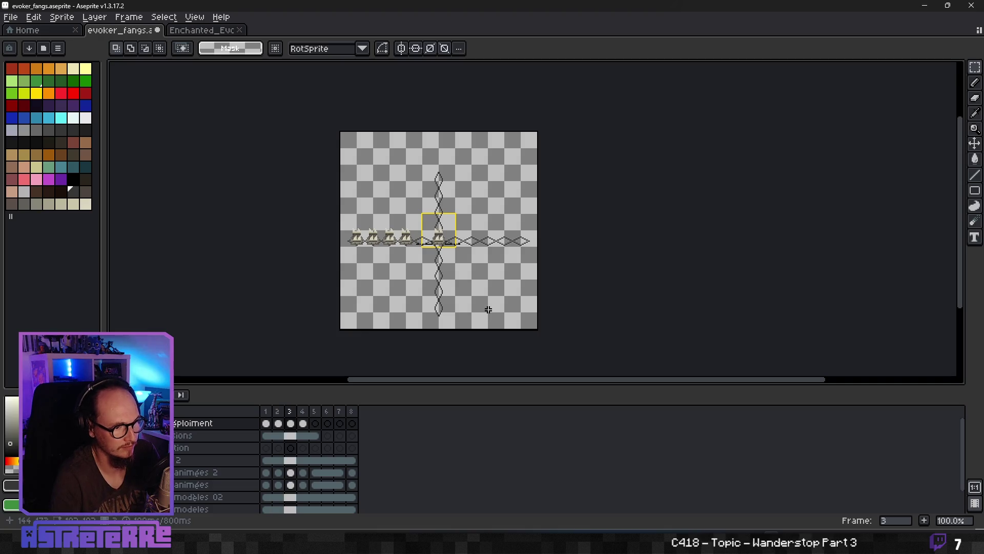
pyautogui.press('Right')
pyautogui.press('Left')
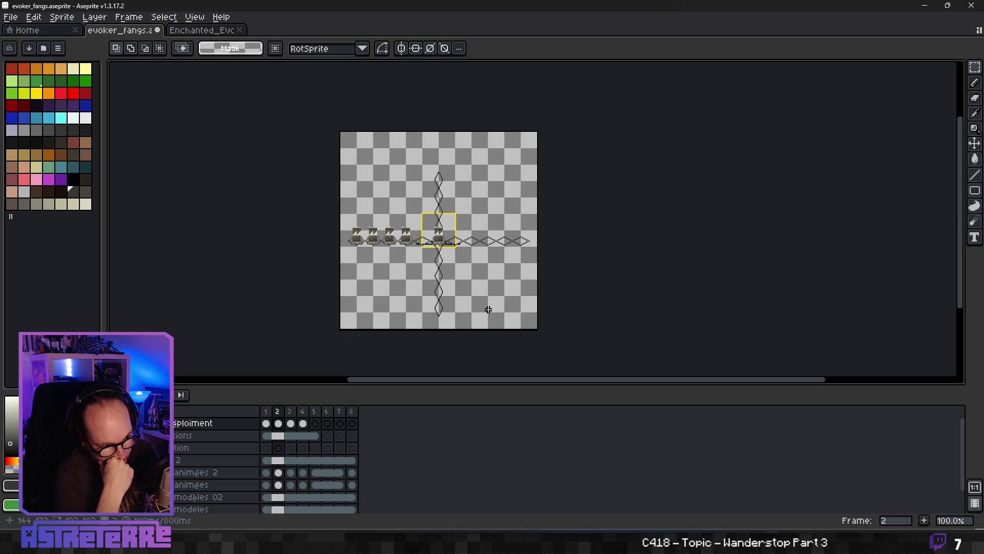
pyautogui.press('Left')
pyautogui.press('Right')
pyautogui.press('Right')
pyautogui.press('Right')
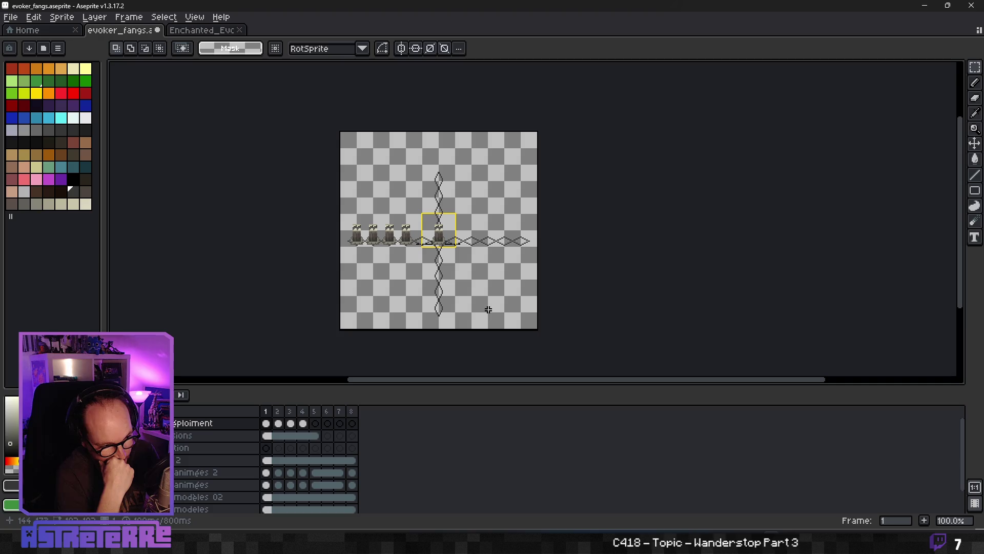
pyautogui.press('Left')
pyautogui.press('Left')
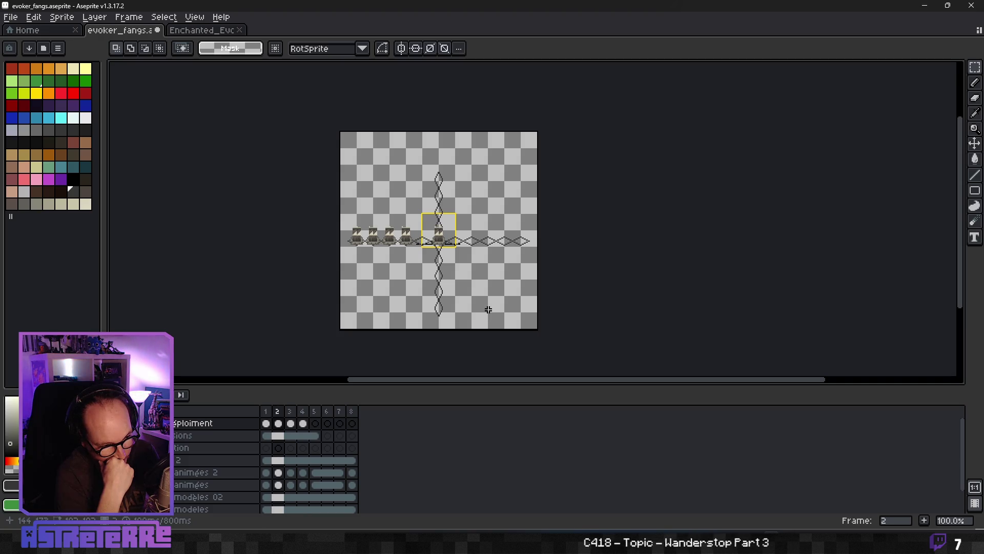
pyautogui.press('Right')
pyautogui.press('Left')
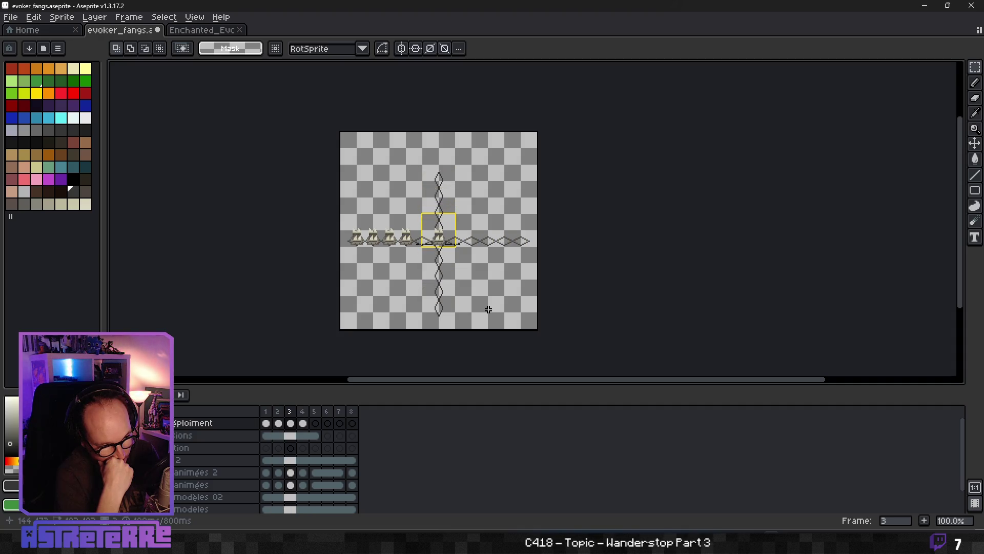
pyautogui.press('Right')
pyautogui.press('Left')
pyautogui.press('Left')
pyautogui.press('Right')
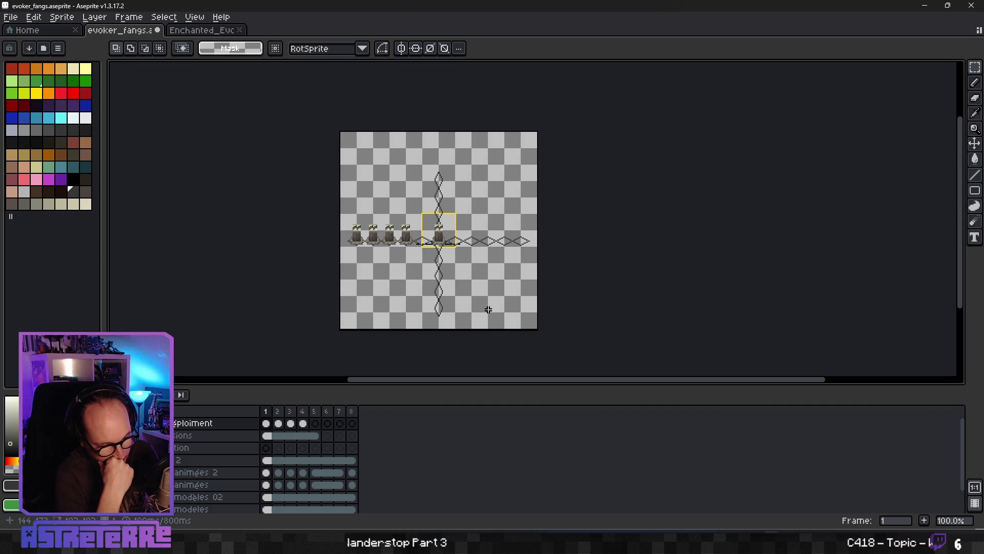
pyautogui.press('Right')
pyautogui.press('Right')
pyautogui.press('Right')
pyautogui.press('Left')
pyautogui.press('Left')
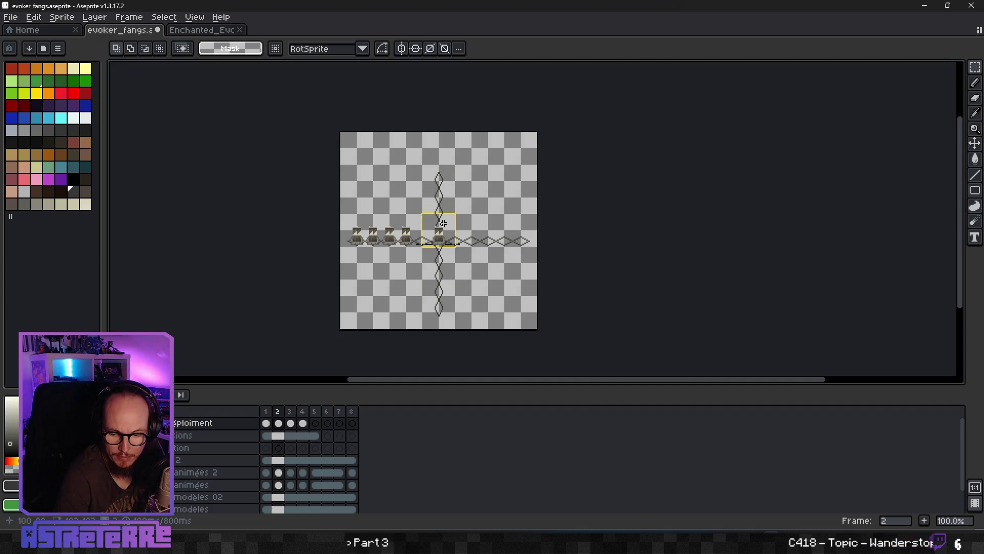
pyautogui.scroll(1, 428, 214)
pyautogui.press('Left')
pyautogui.press('Left')
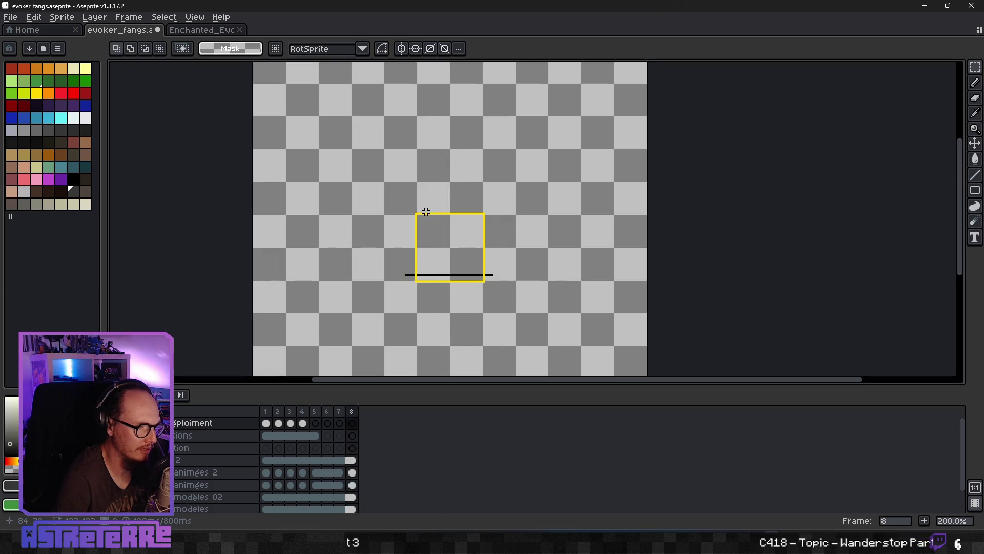
pyautogui.press('Return')
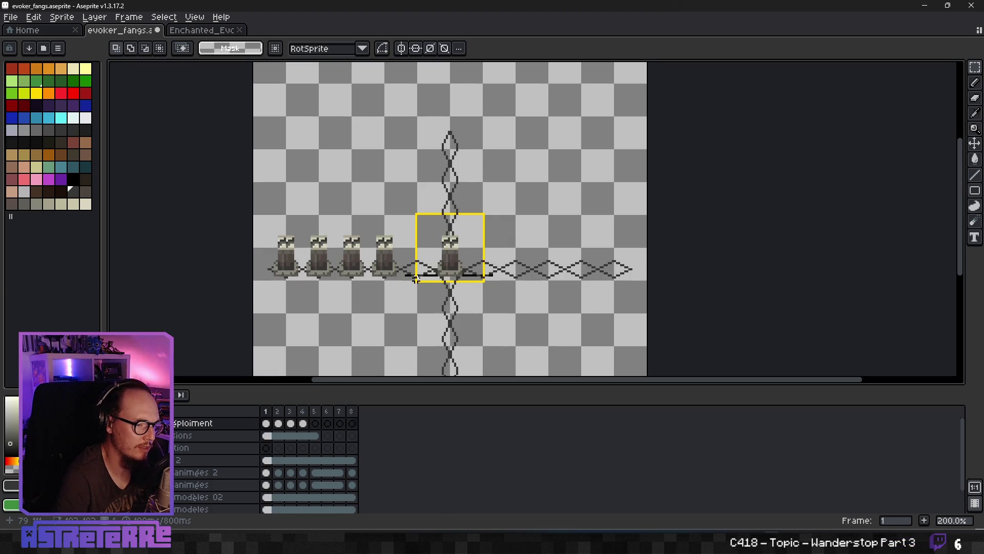
pyautogui.scroll(-2, 545, 304)
pyautogui.scroll(1, 545, 303)
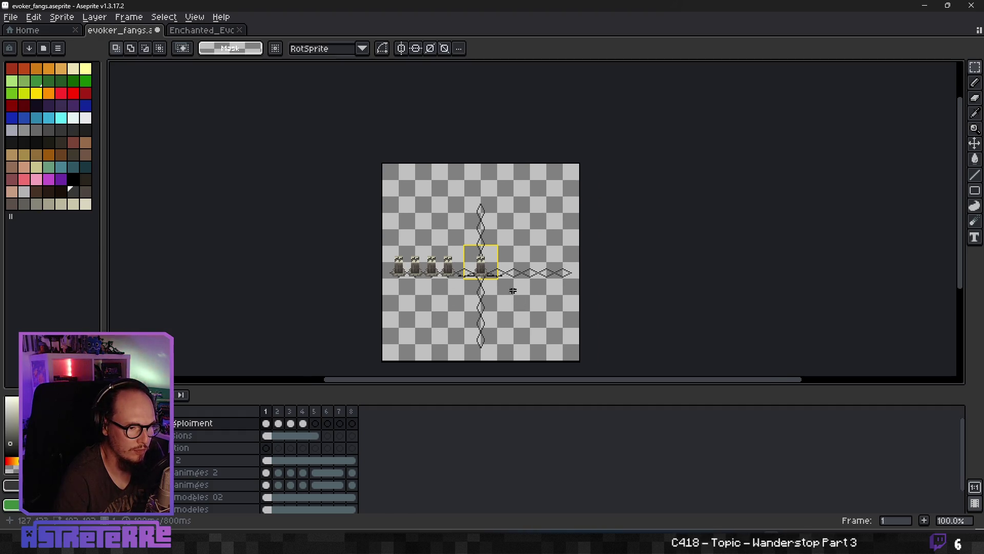
pyautogui.scroll(2, 500, 288)
pyautogui.scroll(-2, 498, 288)
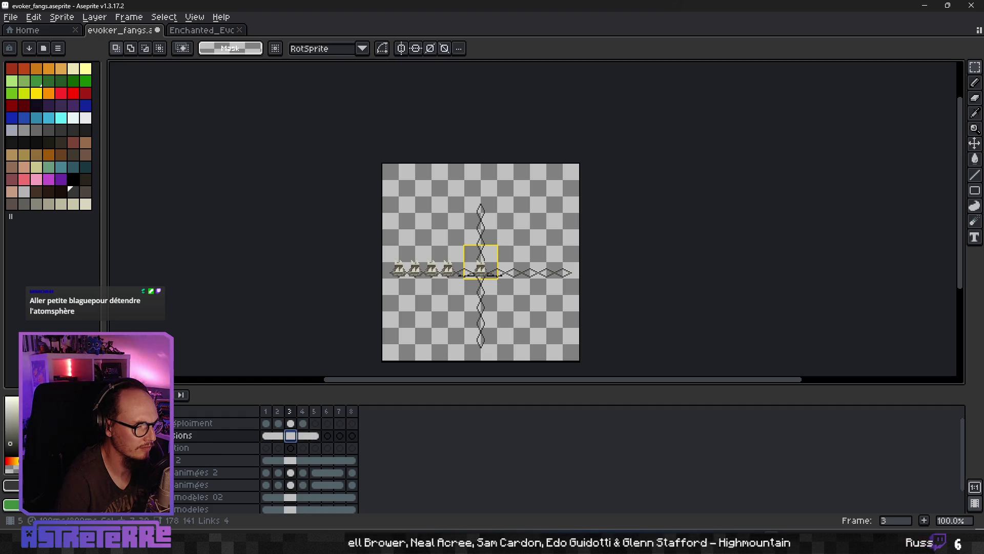
pyautogui.click(308, 435)
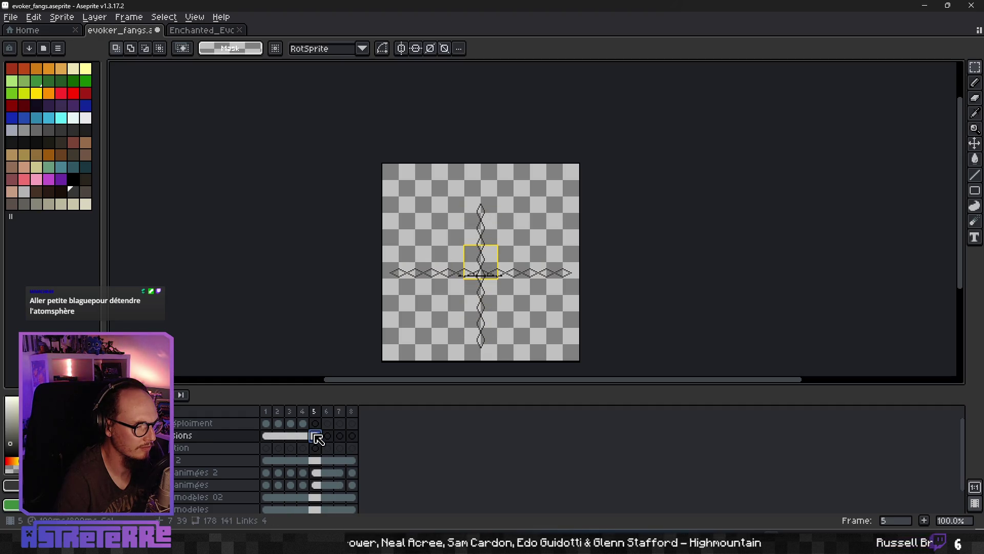
pyautogui.click(297, 435)
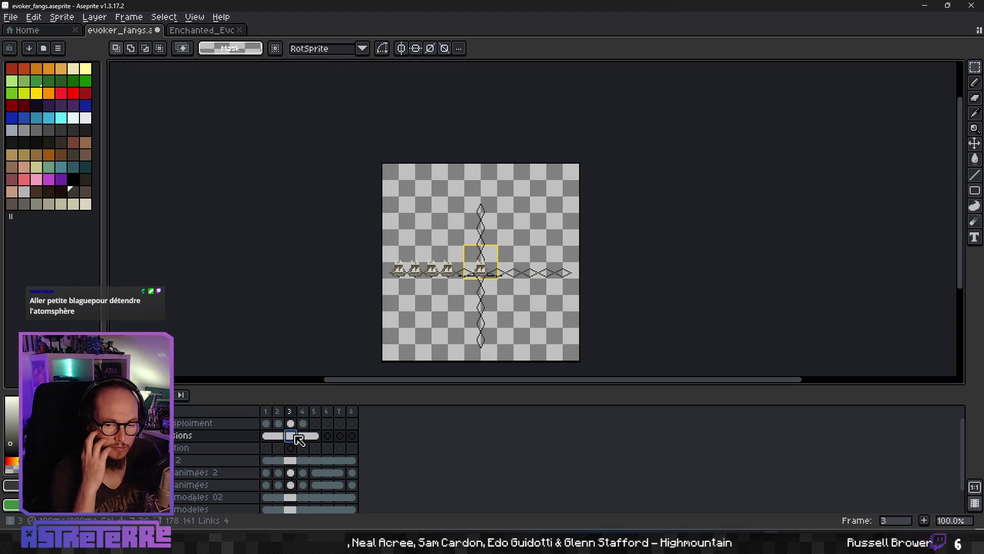
pyautogui.press('Home')
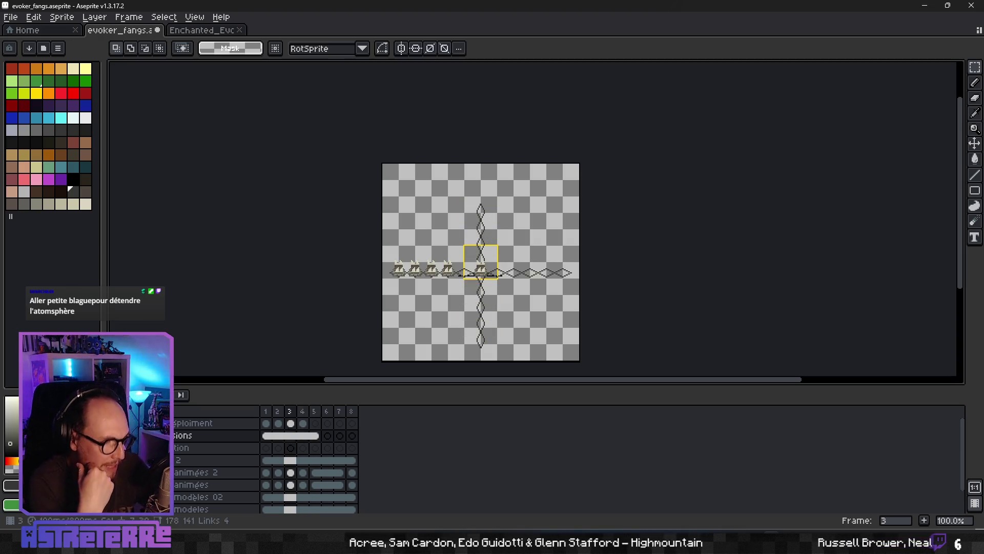
pyautogui.press('Right')
pyautogui.press('Right')
pyautogui.press('Right')
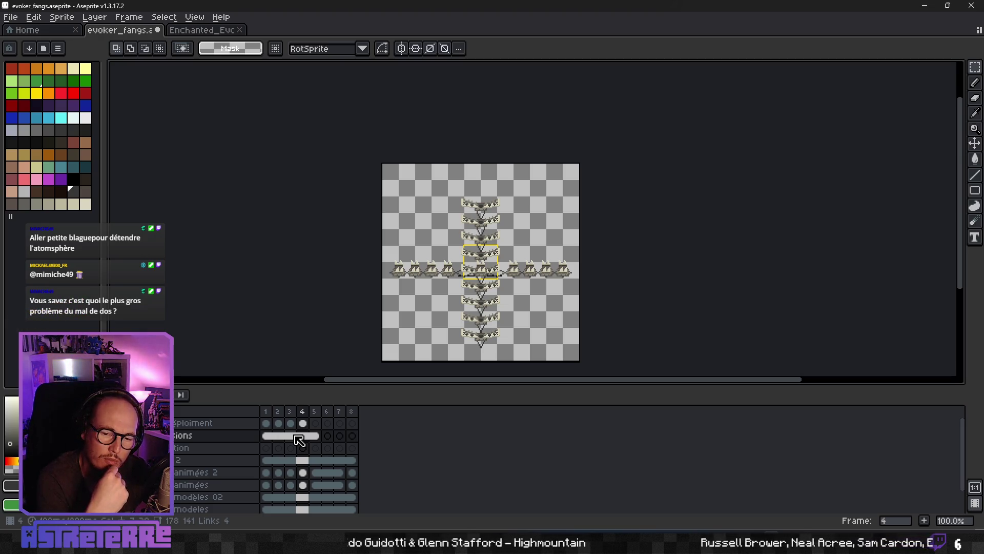
pyautogui.press('Return')
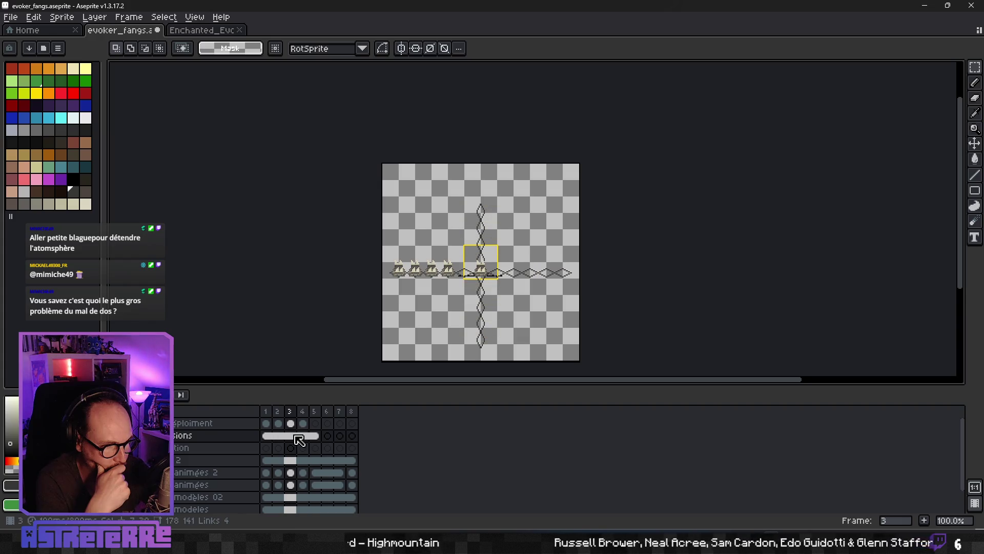
pyautogui.scroll(-1, 446, 311)
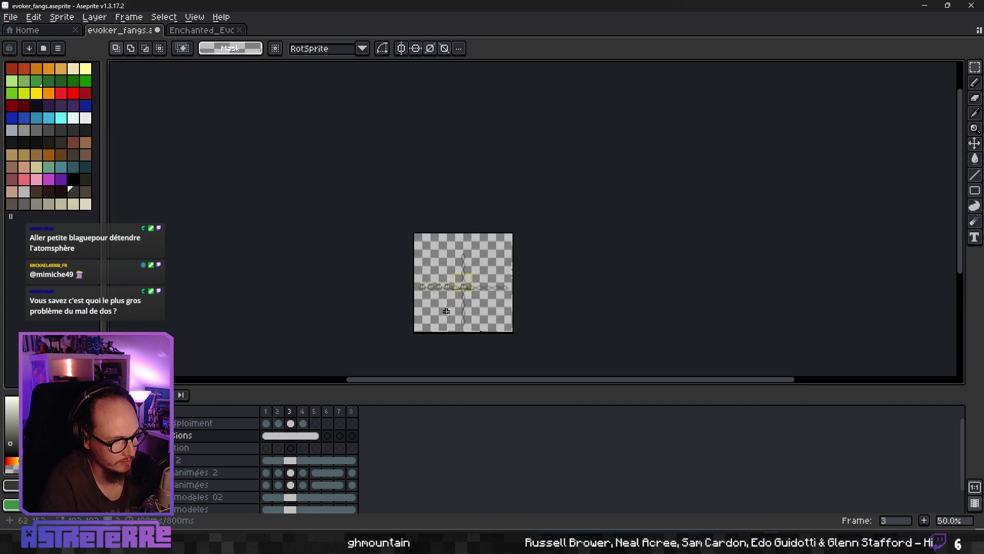
pyautogui.scroll(1, 446, 311)
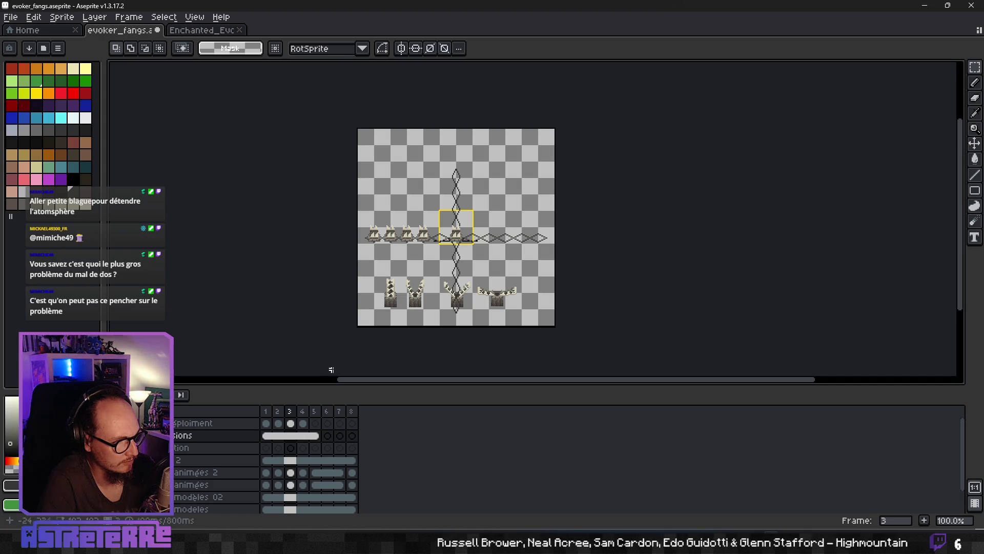
# Pick the modeles layer's frame-1 cel and select the first reference fang model.
pyautogui.click(269, 508)
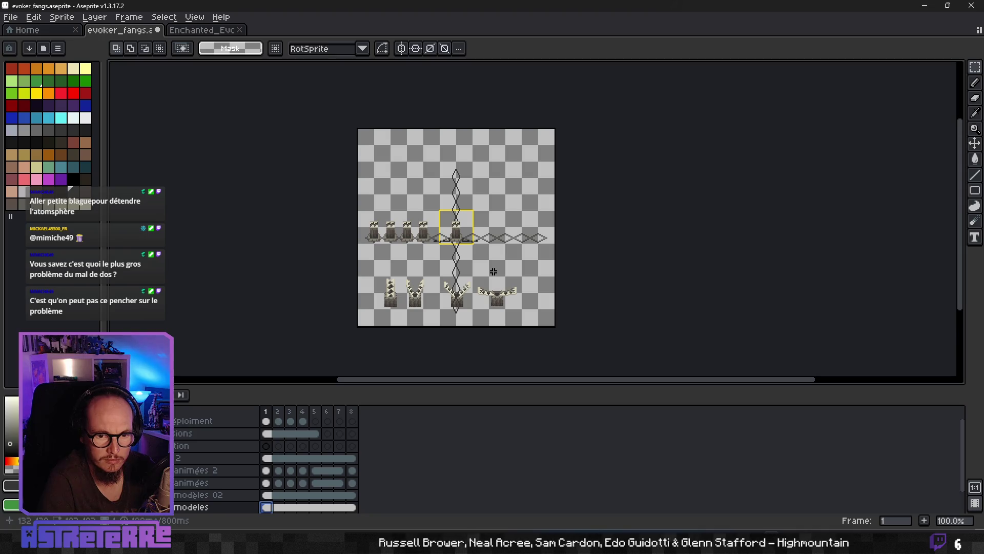
pyautogui.scroll(1, 476, 221)
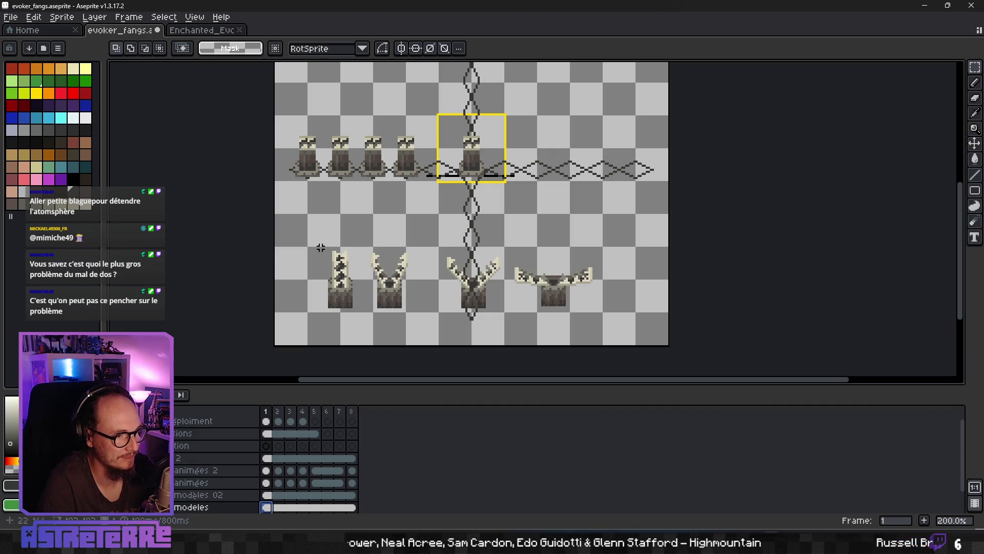
pyautogui.moveTo(325, 249); pyautogui.dragTo(353, 308)
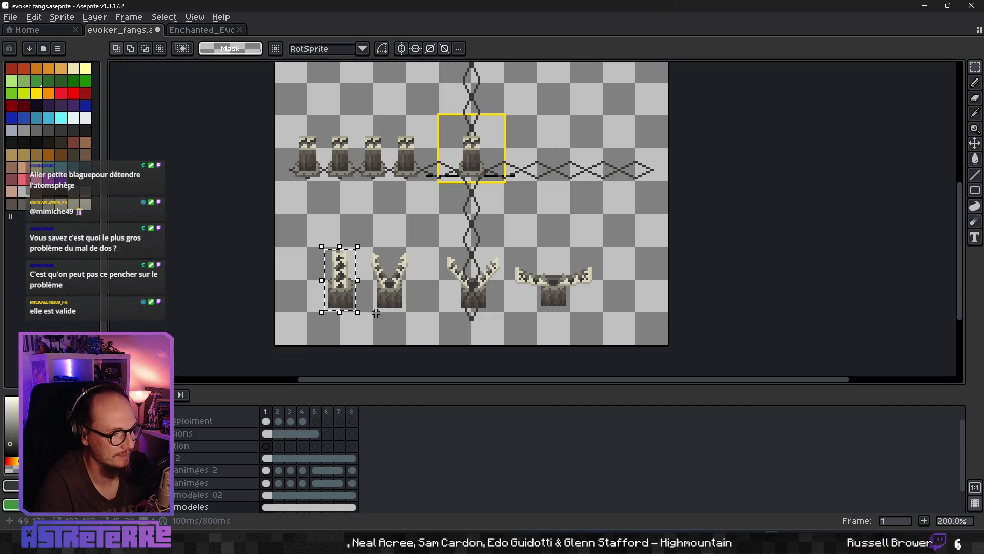
# Dismiss the stray start menu, then start moving the tall fang toward the yellow box.
pyautogui.press('super')
pyautogui.press('Escape')
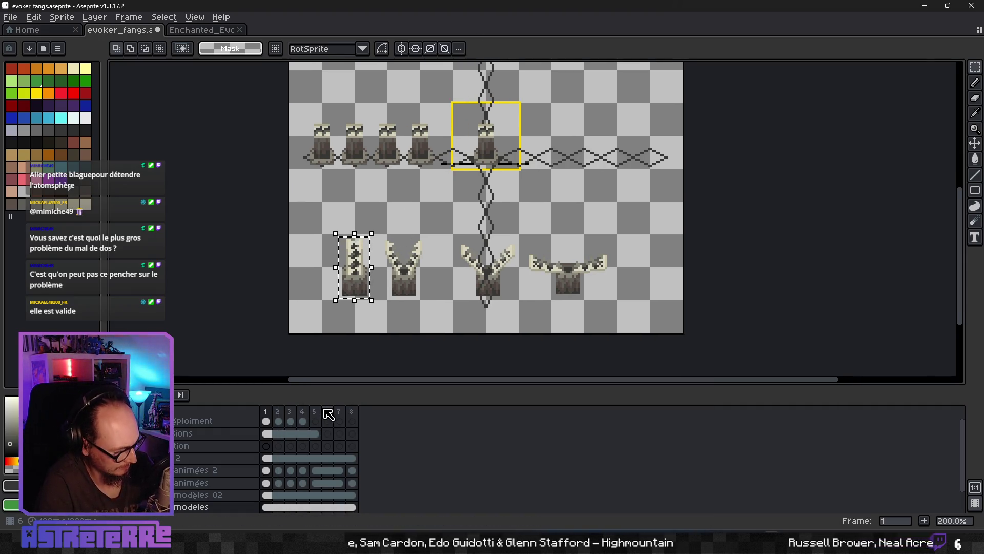
pyautogui.click(266, 421)
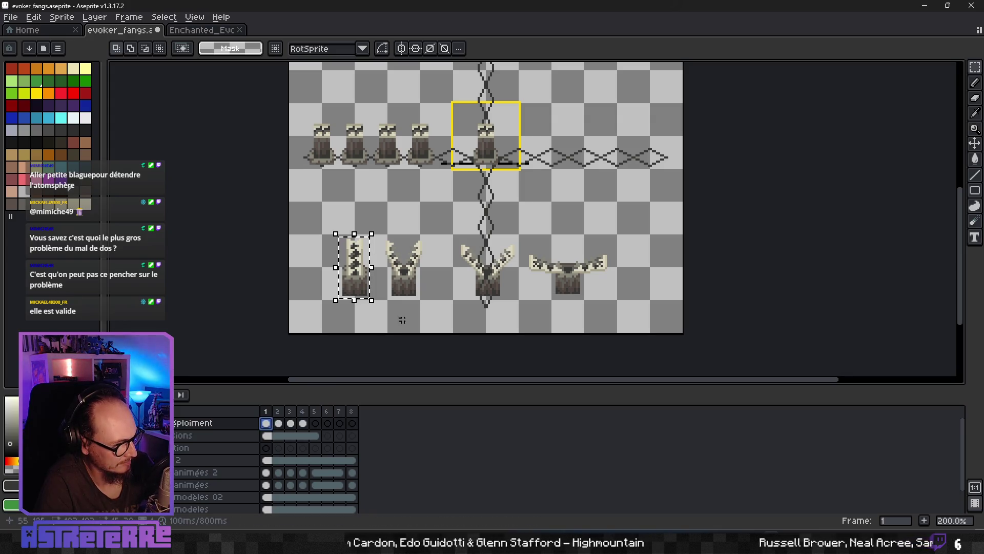
pyautogui.hotkey('ctrl', 't')
pyautogui.moveTo(364, 285); pyautogui.dragTo(494, 189)
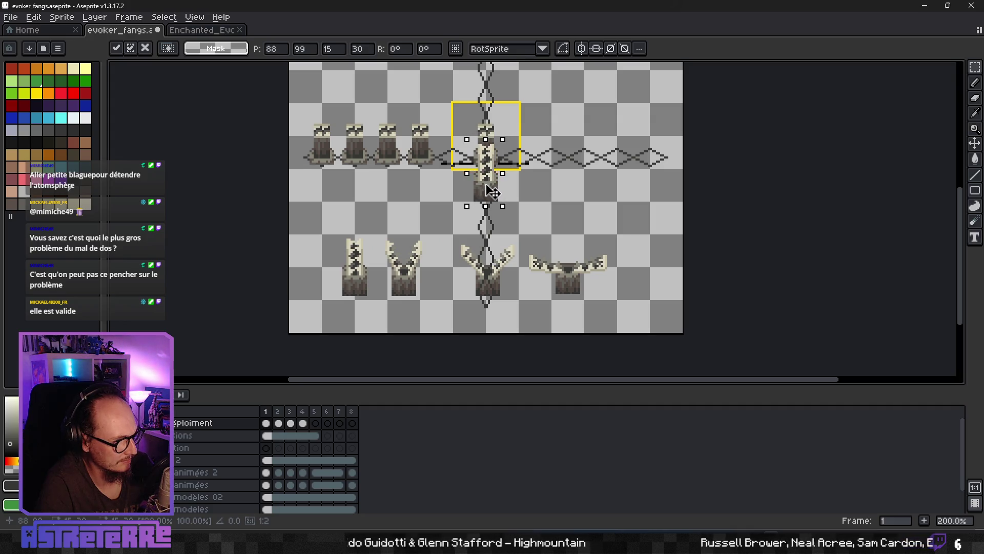
pyautogui.moveTo(494, 190); pyautogui.dragTo(494, 154)
pyautogui.scroll(1, 494, 154)
pyautogui.scroll(1, 495, 154)
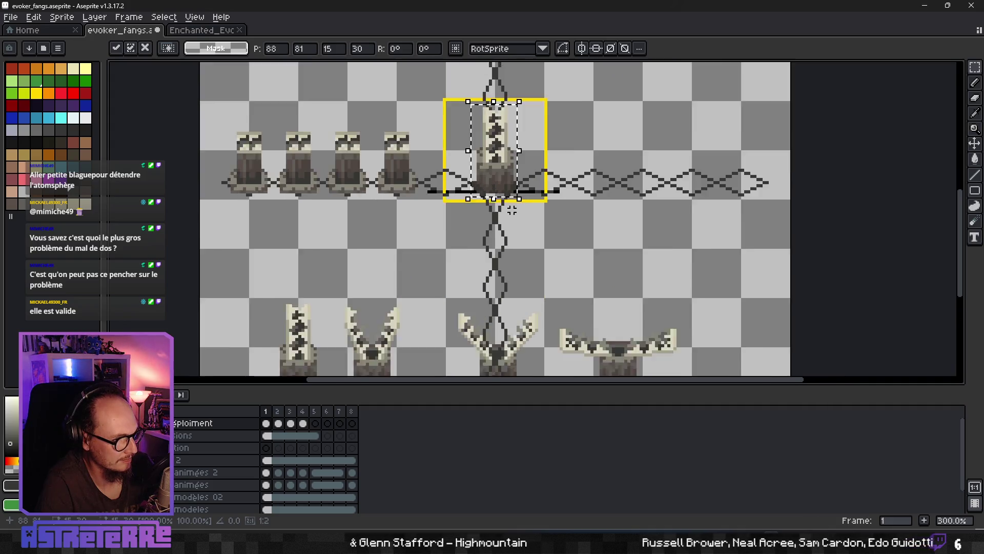
pyautogui.scroll(1, 494, 154)
# Set the tall fang down right of the box, remove a stray rectangle and reselect it.
pyautogui.moveTo(540, 179)
pyautogui.mouseDown()
pyautogui.moveTo(674, 276)
pyautogui.moveTo(659, 275)
pyautogui.mouseUp()
pyautogui.moveTo(561, 343); pyautogui.dragTo(715, 278)
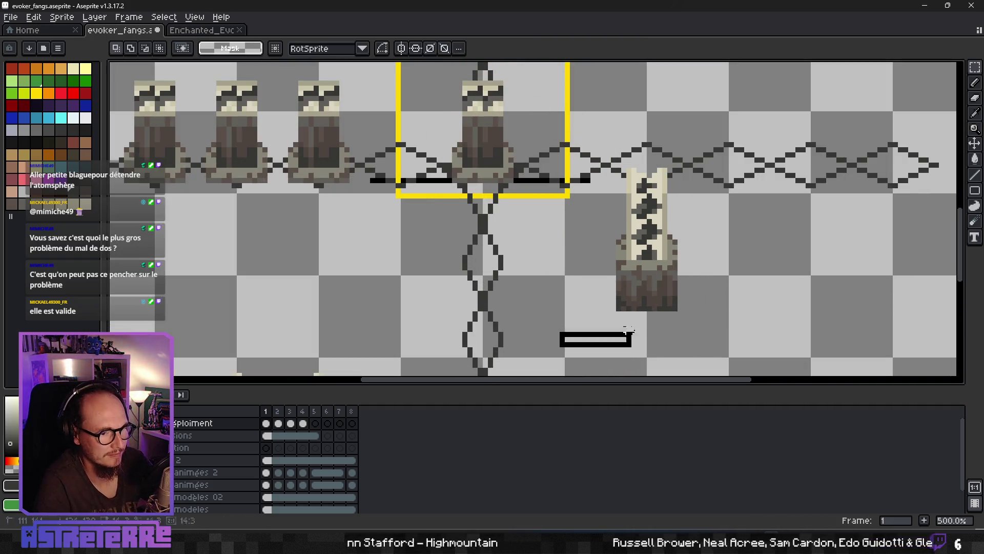
pyautogui.press('Delete')
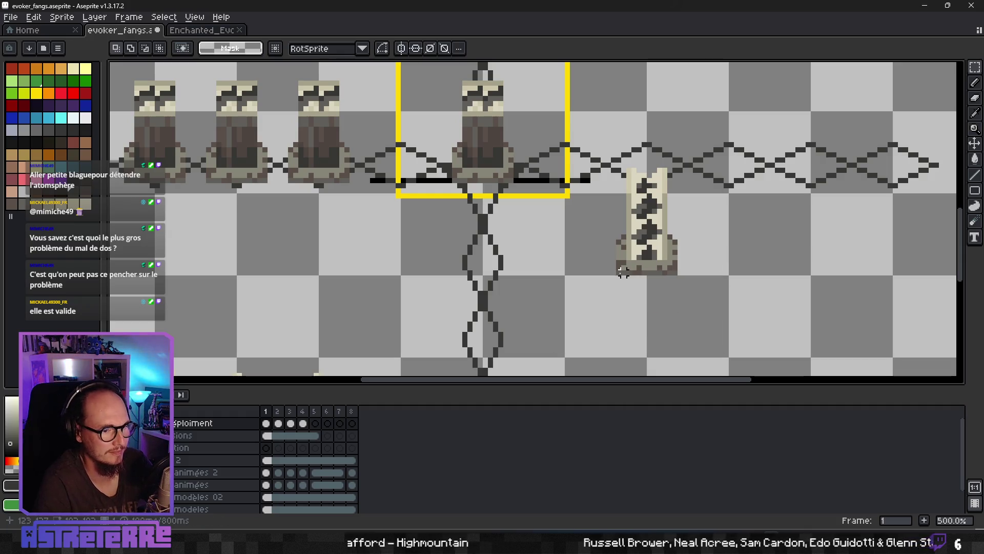
pyautogui.moveTo(618, 273); pyautogui.dragTo(676, 163)
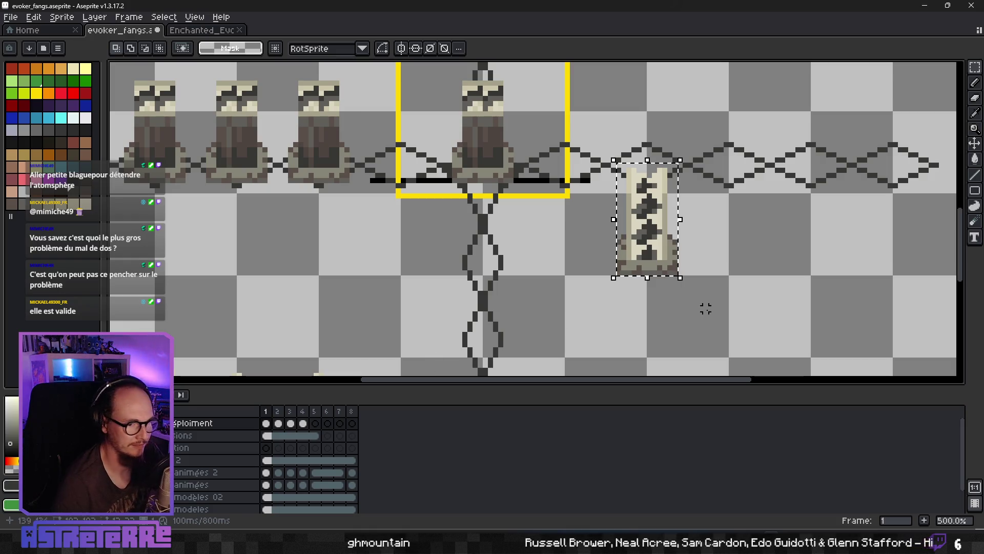
pyautogui.hotkey('ctrl', 'd')
pyautogui.moveTo(609, 277); pyautogui.dragTo(684, 164)
# Move the tall fang into the yellow box, commit it and recentre on the guide cross.
pyautogui.moveTo(653, 231); pyautogui.dragTo(488, 138)
pyautogui.scroll(-2, 530, 181)
pyautogui.press('Return')
pyautogui.moveTo(588, 218); pyautogui.dragTo(540, 273)
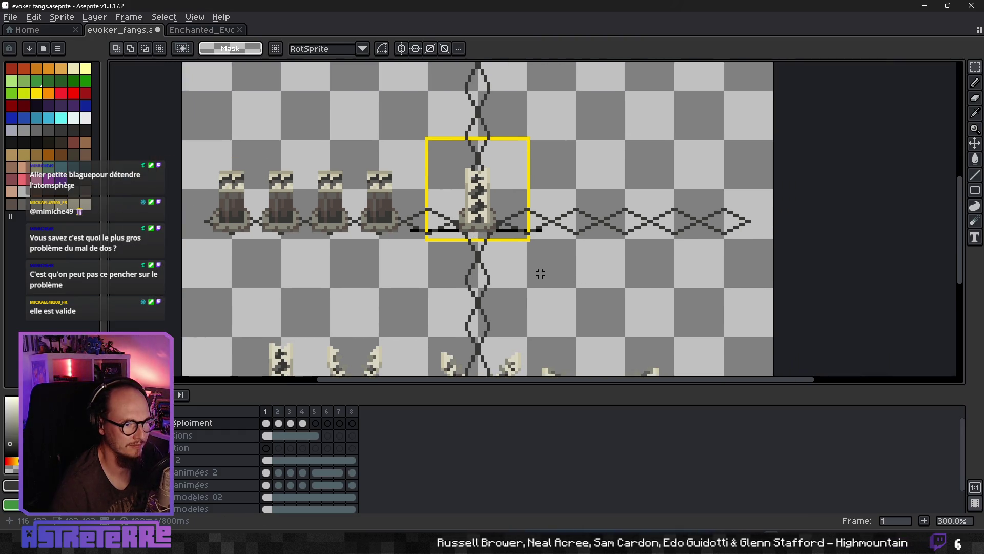
# Paste a tall fang copy on frame 1 and align it with the centre column, checking against frame 4.
pyautogui.click(303, 424)
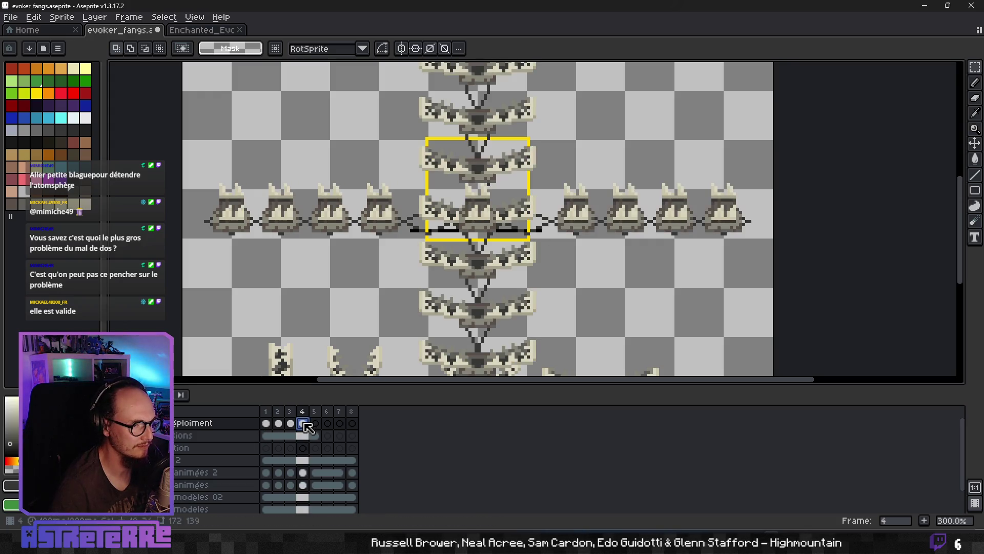
pyautogui.click(267, 424)
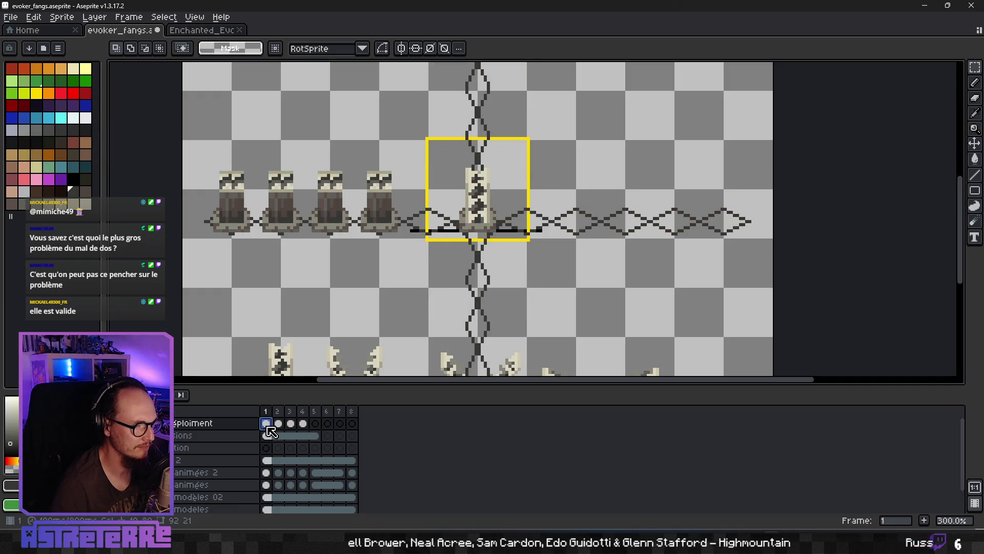
pyautogui.hotkey('ctrl', 'v')
pyautogui.moveTo(573, 269)
pyautogui.mouseDown()
pyautogui.moveTo(478, 259)
pyautogui.moveTo(487, 267)
pyautogui.mouseUp()
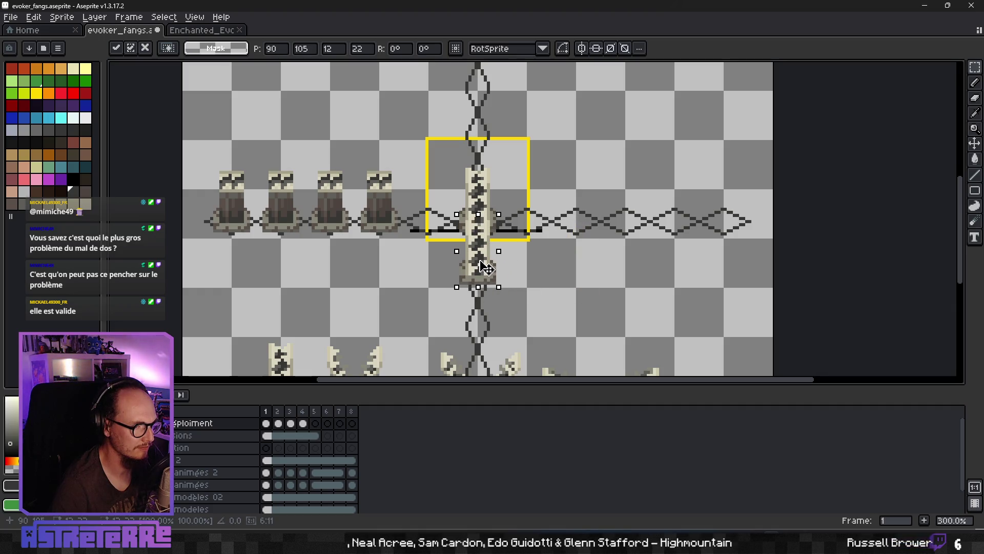
pyautogui.click(302, 424)
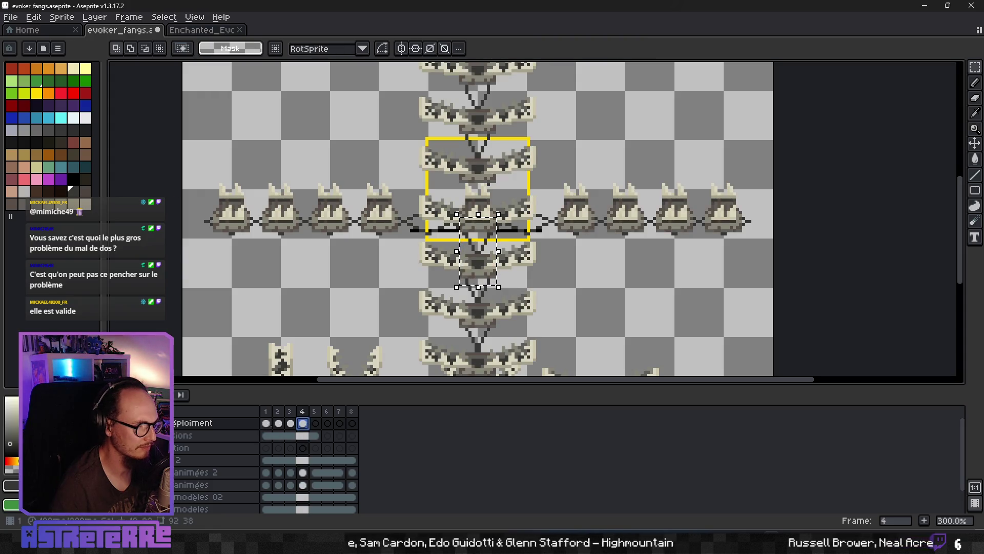
pyautogui.press('Home')
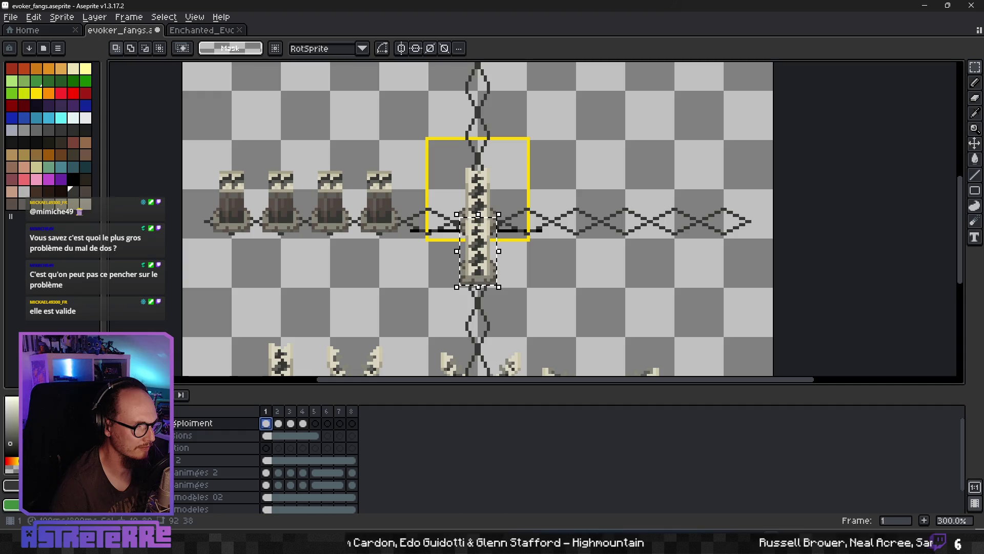
pyautogui.scroll(1, 498, 289)
pyautogui.scroll(1, 498, 290)
pyautogui.moveTo(484, 227)
pyautogui.mouseDown()
pyautogui.moveTo(471, 266)
pyautogui.moveTo(544, 176)
pyautogui.moveTo(472, 271)
pyautogui.mouseUp()
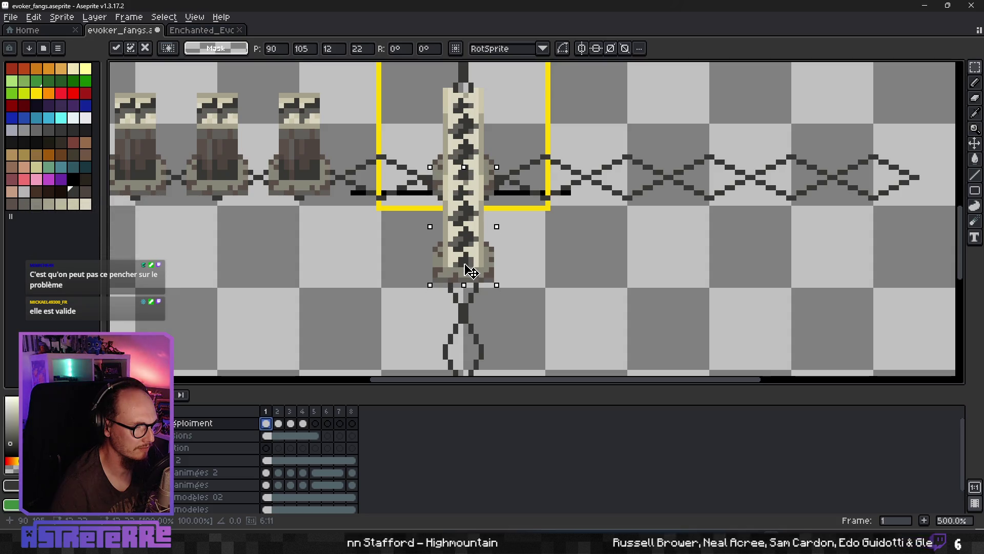
# Undo the stray nudge, then paste and commit a fang copy onto the central pillar.
pyautogui.moveTo(471, 270); pyautogui.dragTo(470, 265)
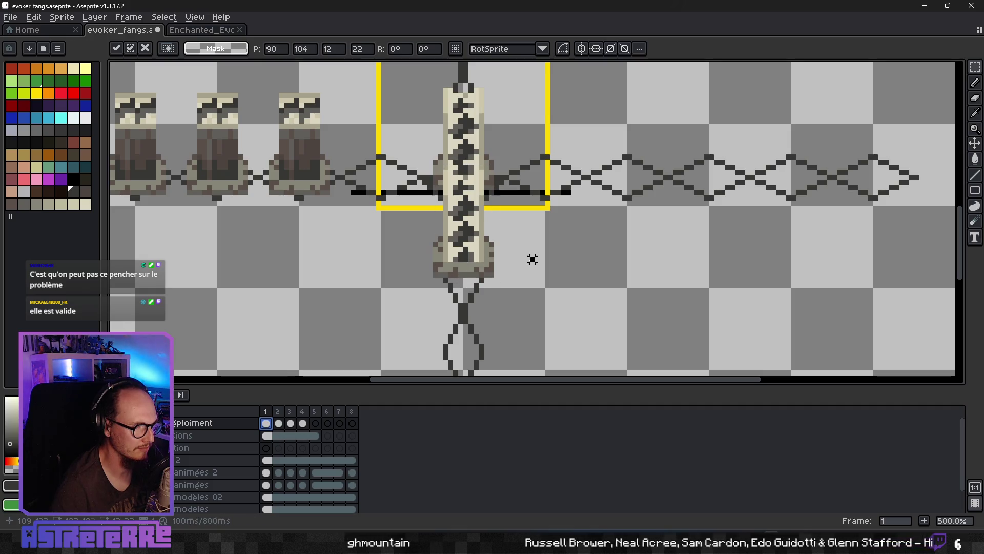
pyautogui.press('Return')
pyautogui.hotkey('ctrl', 'z')
pyautogui.hotkey('ctrl', 'z')
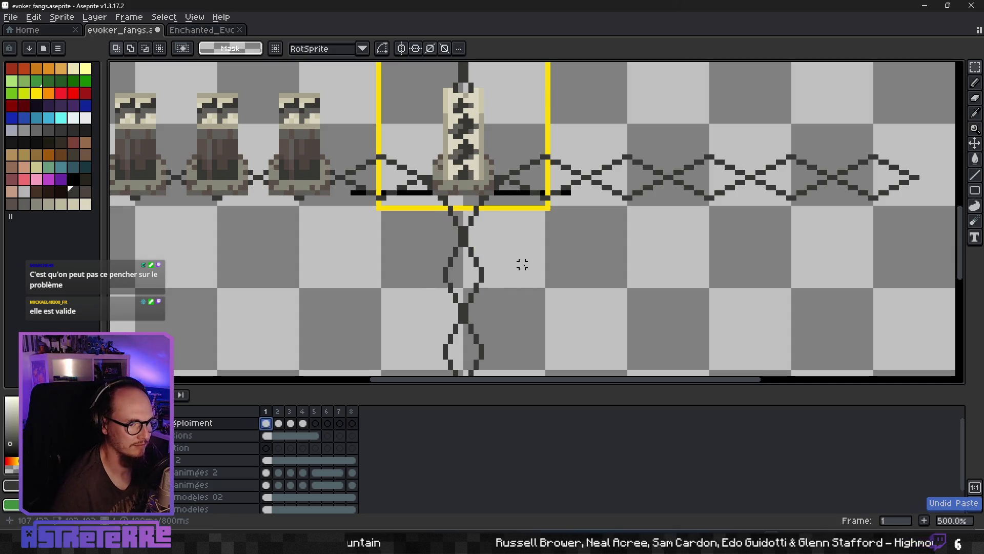
pyautogui.hotkey('ctrl', 'v')
pyautogui.moveTo(646, 265); pyautogui.dragTo(481, 267)
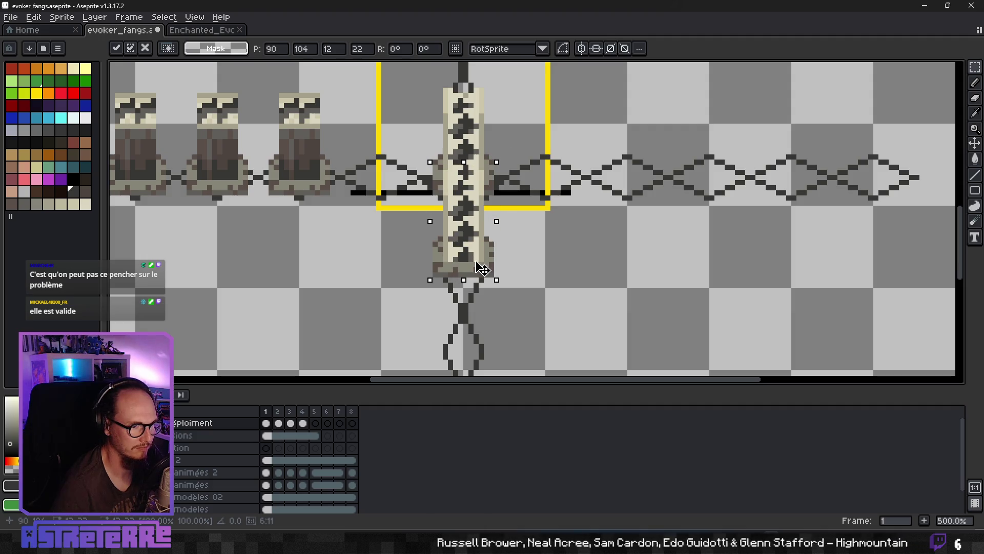
pyautogui.press('Return')
pyautogui.scroll(-3, 538, 254)
# Paste another fang piece below the central pillar and commit it.
pyautogui.hotkey('ctrl', 'v')
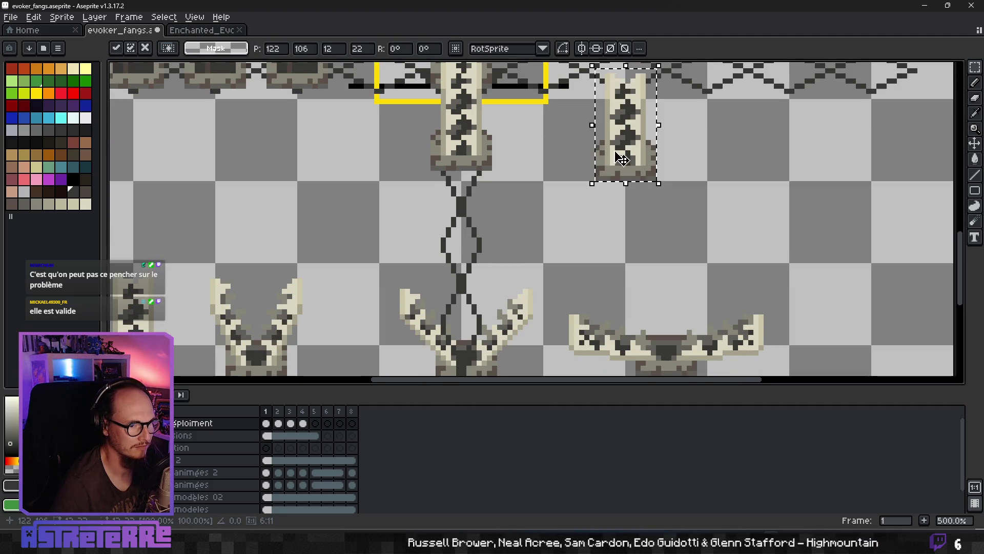
pyautogui.moveTo(624, 159); pyautogui.dragTo(459, 235)
pyautogui.press('Return')
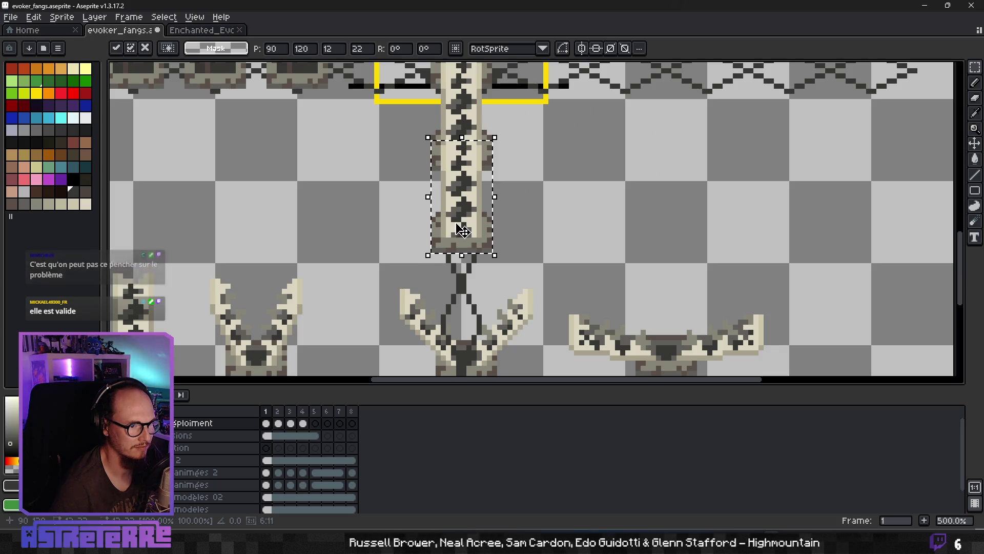
pyautogui.scroll(-2, 527, 222)
pyautogui.scroll(-1, 532, 245)
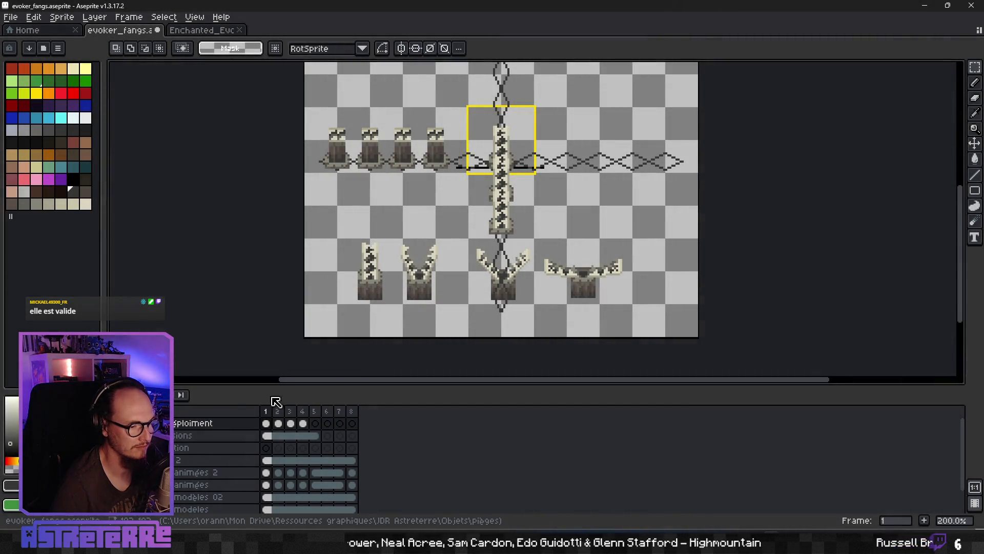
pyautogui.moveTo(301, 382); pyautogui.dragTo(318, 382)
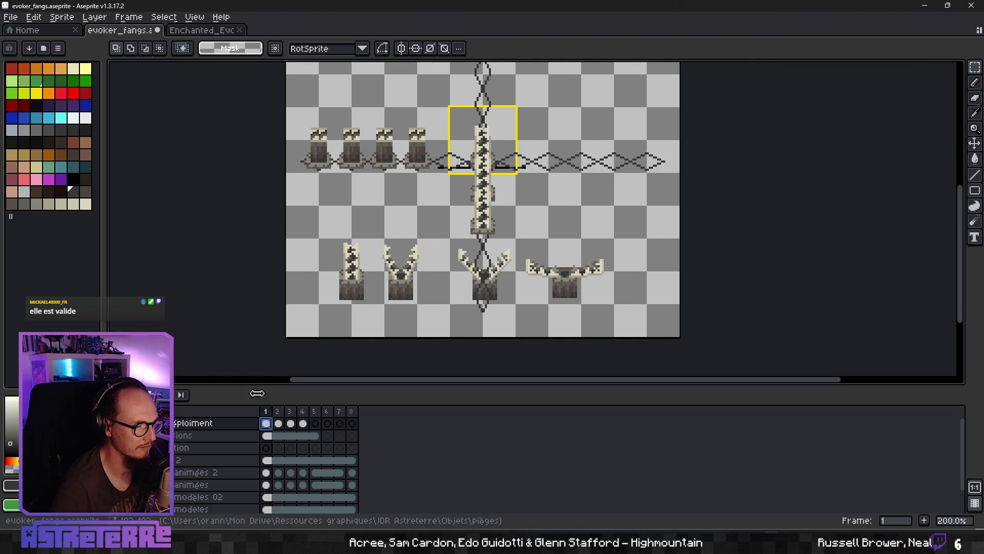
# Paste a fang piece, nudge it onto the column and commit it at the column's bottom.
pyautogui.hotkey('ctrl', 'v')
pyautogui.moveTo(548, 197); pyautogui.dragTo(492, 244)
pyautogui.scroll(4, 490, 264)
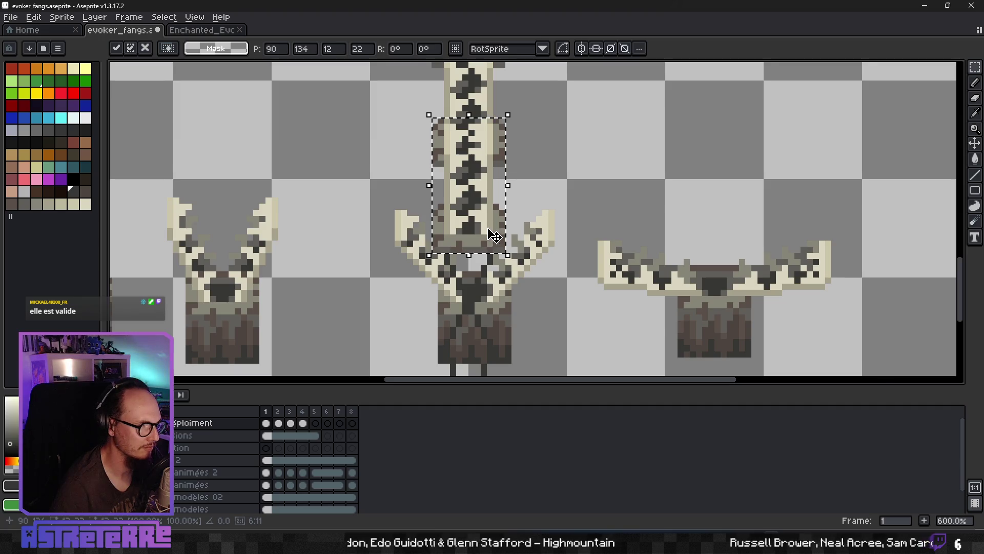
pyautogui.press('Down')
pyautogui.press('Down')
pyautogui.press('Down')
pyautogui.moveTo(486, 234); pyautogui.dragTo(480, 237)
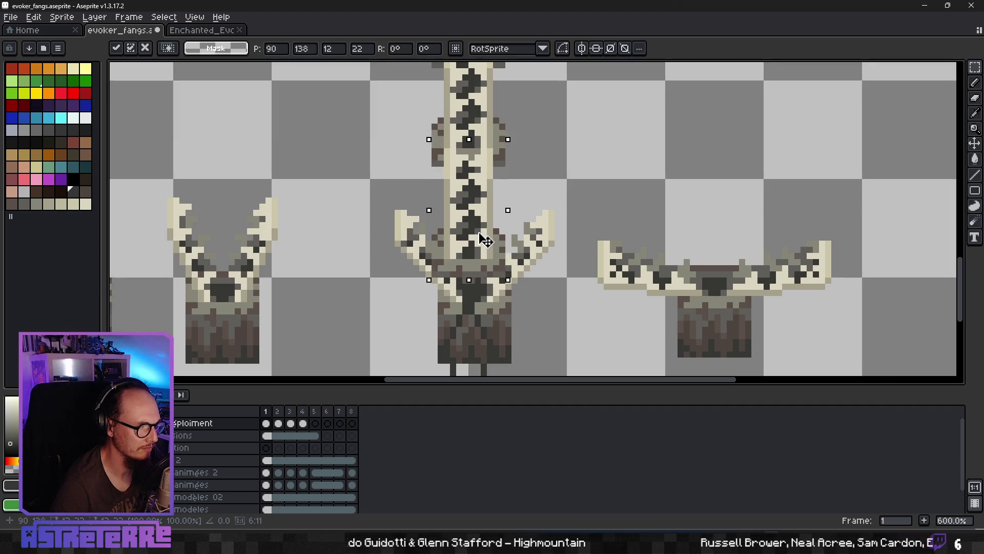
pyautogui.press('Up')
pyautogui.press('Up')
pyautogui.press('Right')
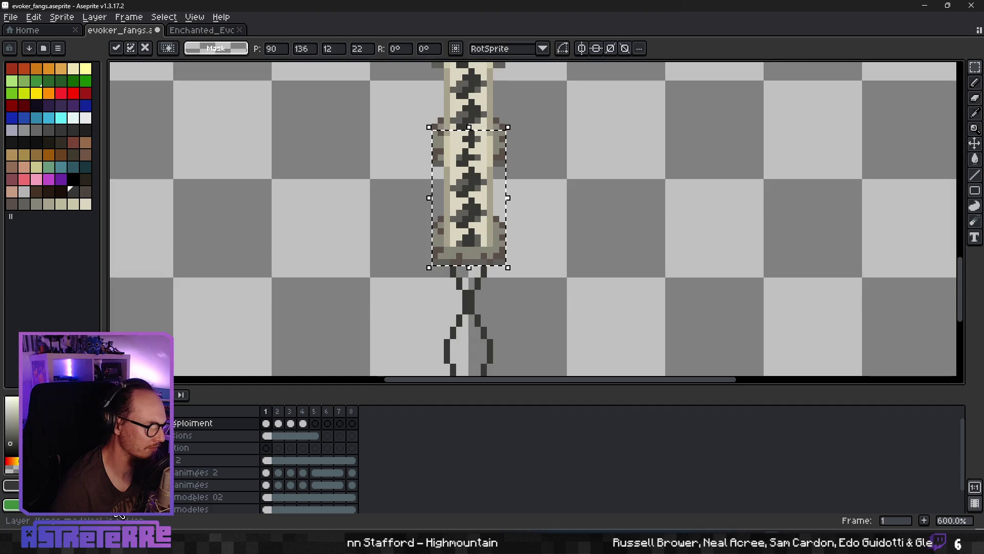
pyautogui.scroll(-3, 567, 303)
pyautogui.moveTo(629, 174); pyautogui.dragTo(531, 313)
pyautogui.press('Return')
pyautogui.scroll(-3, 586, 299)
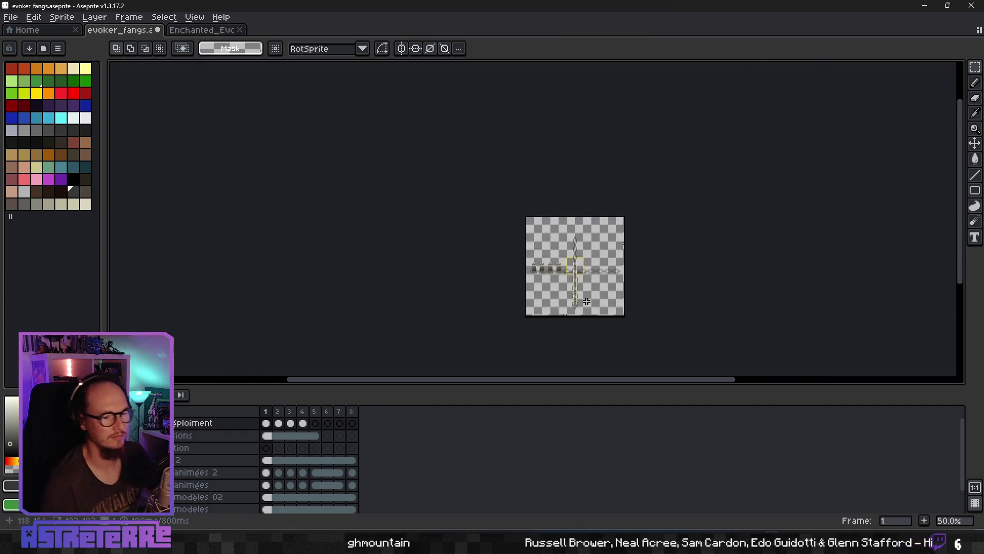
pyautogui.scroll(2, 587, 302)
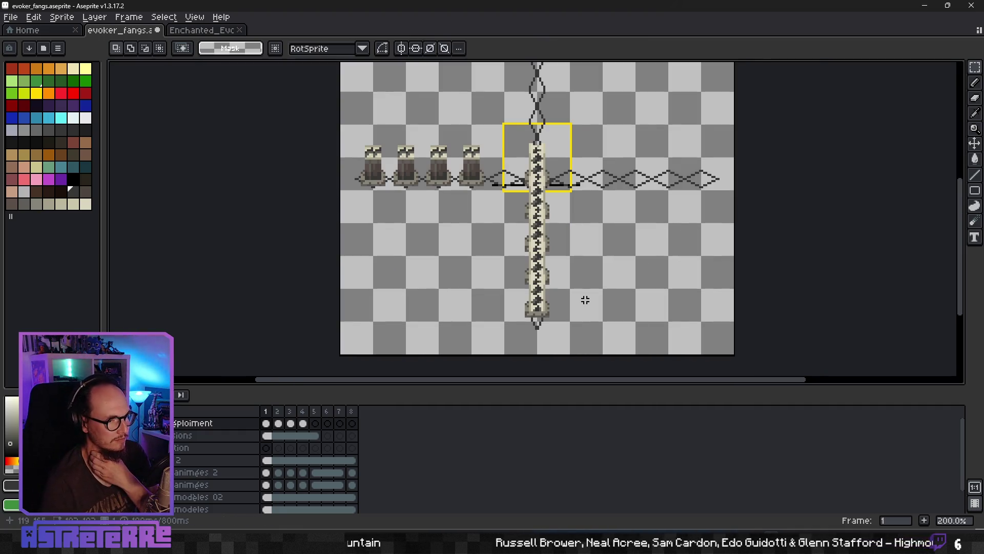
# Back on frame 1, show the reference fangs layer and select the V-shaped middle fang.
pyautogui.click(279, 423)
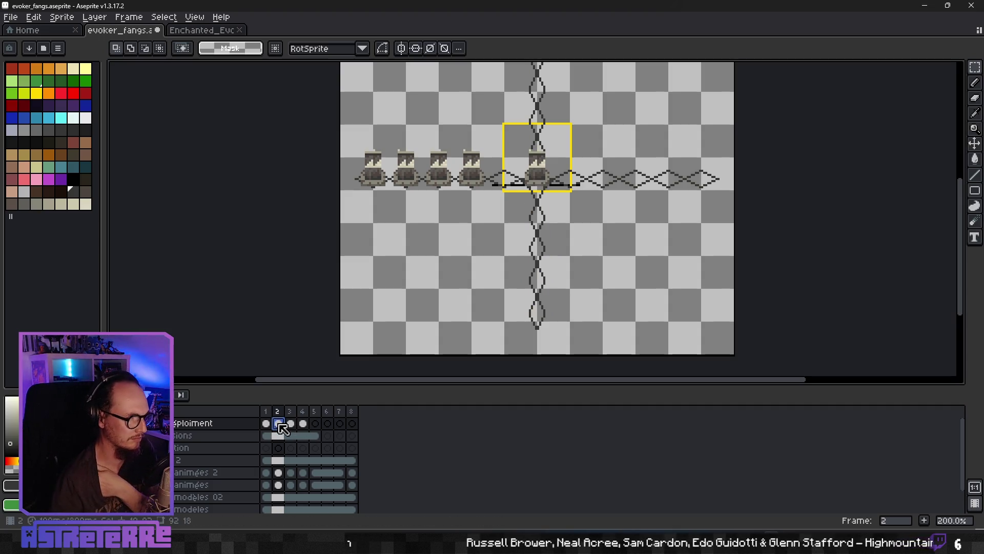
pyautogui.click(267, 424)
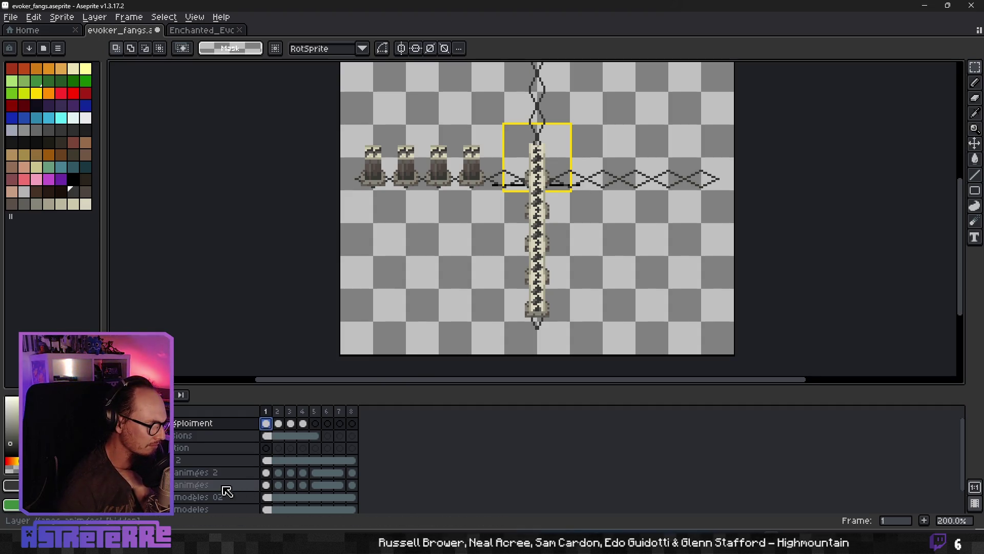
pyautogui.scroll(-2, 184, 492)
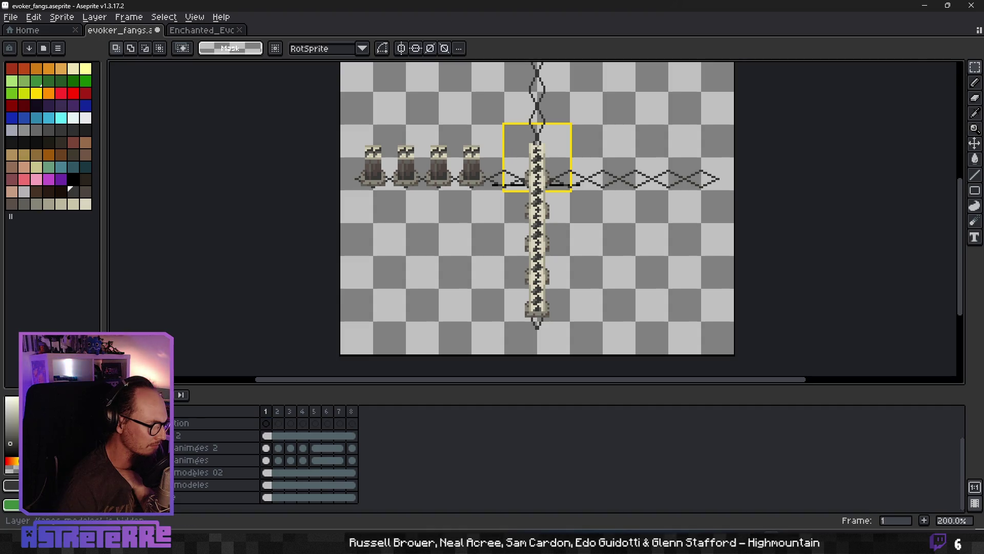
pyautogui.click(115, 484)
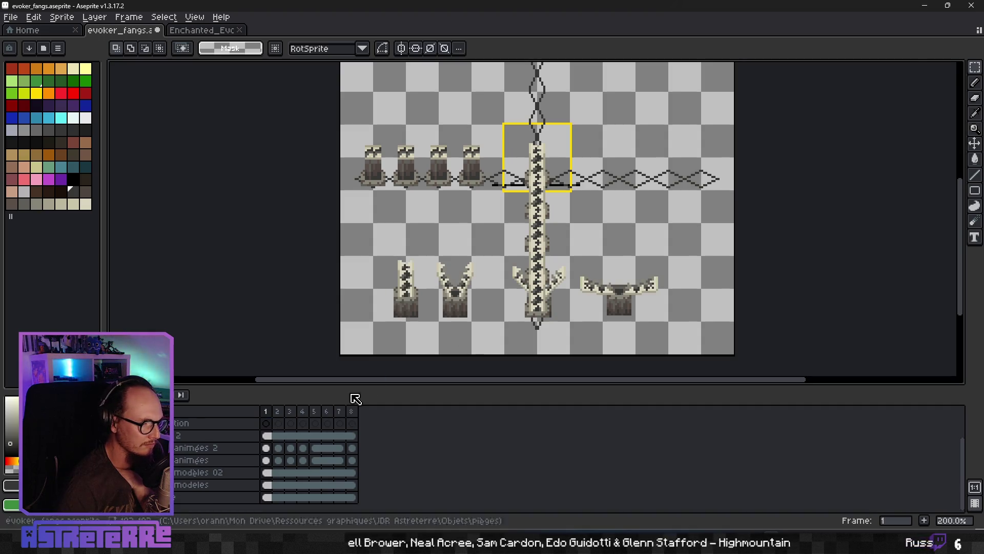
pyautogui.moveTo(431, 255); pyautogui.dragTo(493, 326)
pyautogui.click(493, 323)
pyautogui.scroll(2, 477, 307)
pyautogui.moveTo(385, 195); pyautogui.dragTo(482, 297)
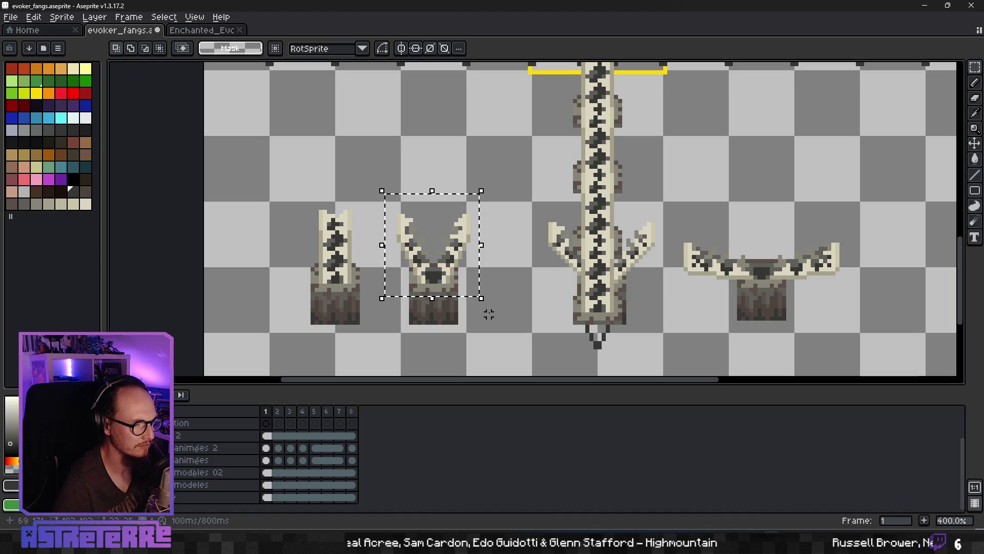
pyautogui.scroll(1, 280, 437)
# On frame 2, reshow the reference models, pick their cel and box-select the V-shaped fang.
pyautogui.click(277, 424)
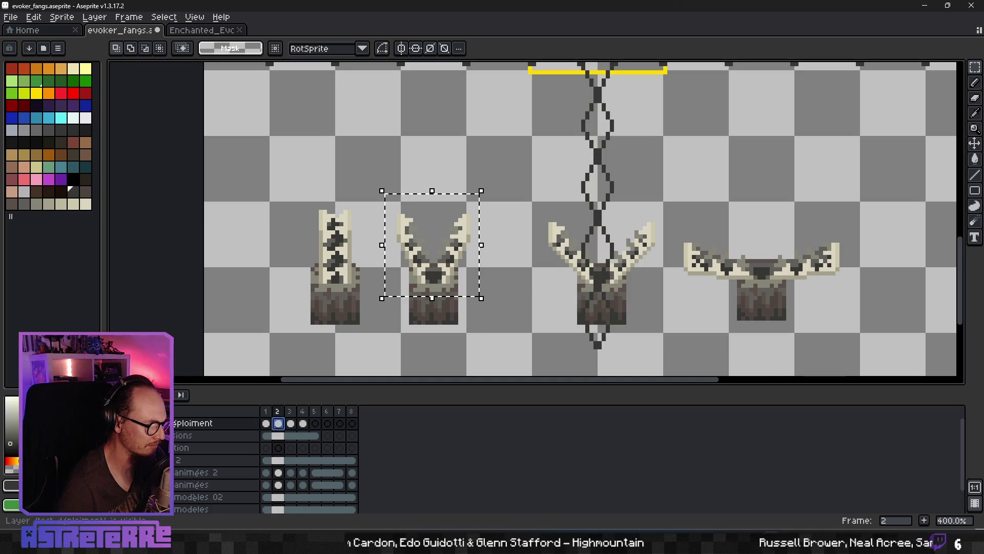
pyautogui.press('Delete')
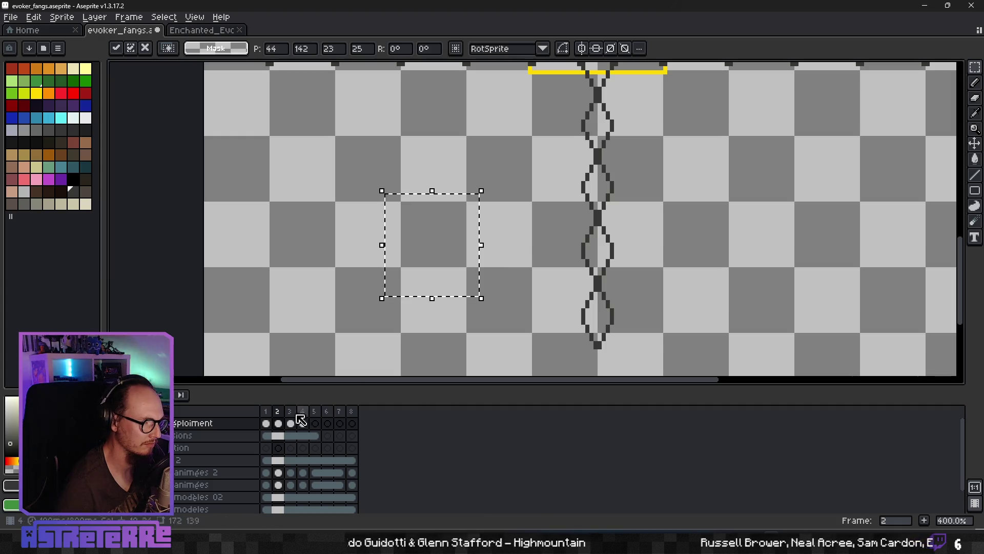
pyautogui.hotkey('ctrl', 'd')
pyautogui.scroll(-2, 308, 438)
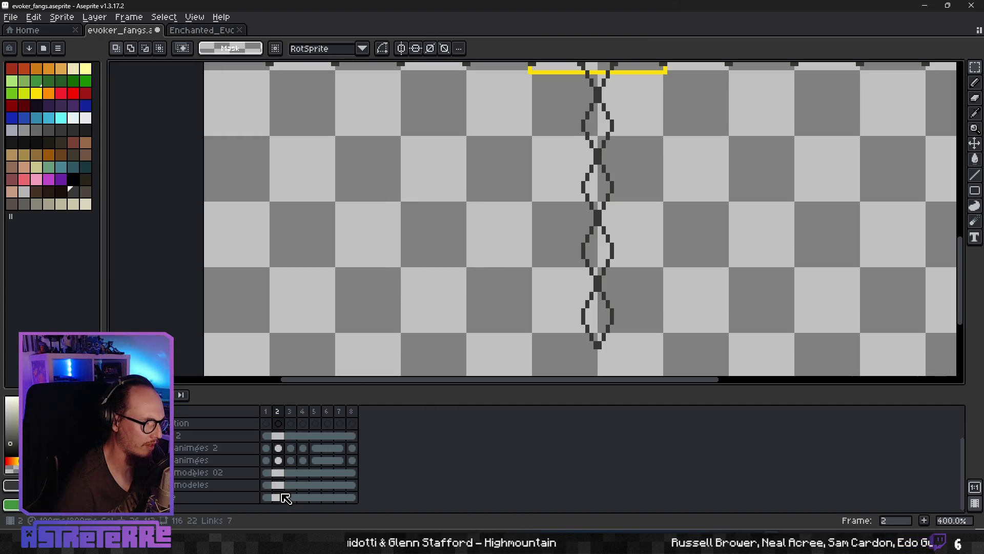
pyautogui.click(142, 484)
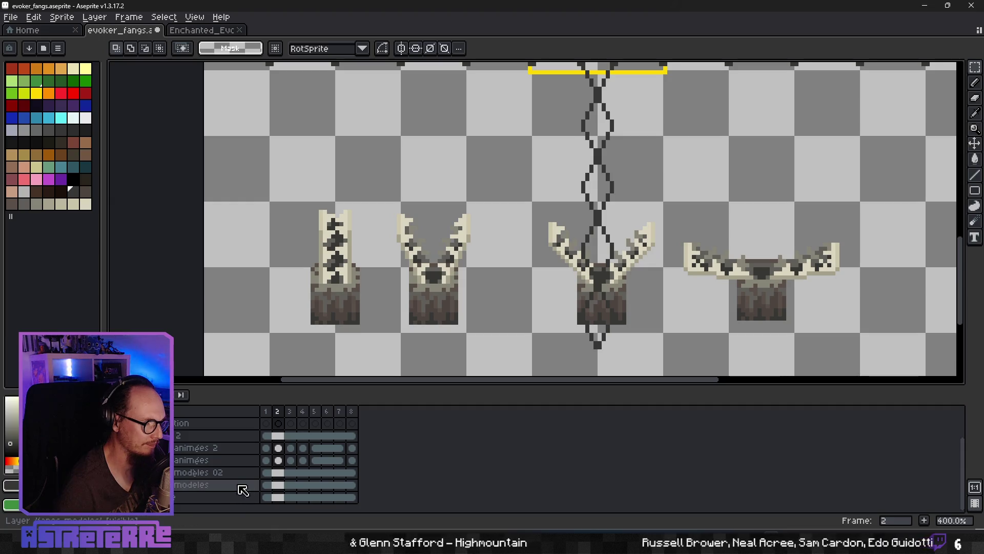
pyautogui.click(284, 491)
pyautogui.moveTo(394, 203); pyautogui.dragTo(476, 293)
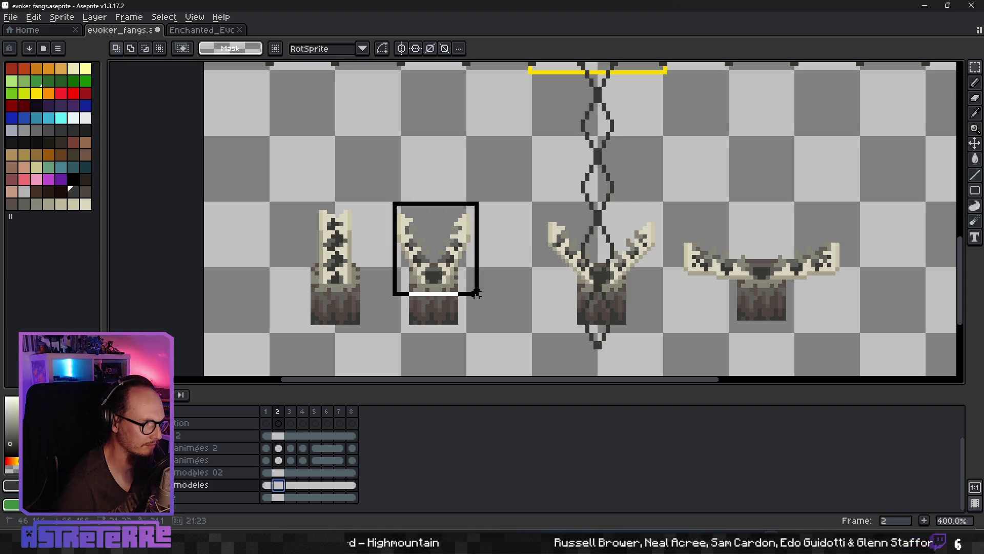
pyautogui.moveTo(477, 292); pyautogui.dragTo(478, 297)
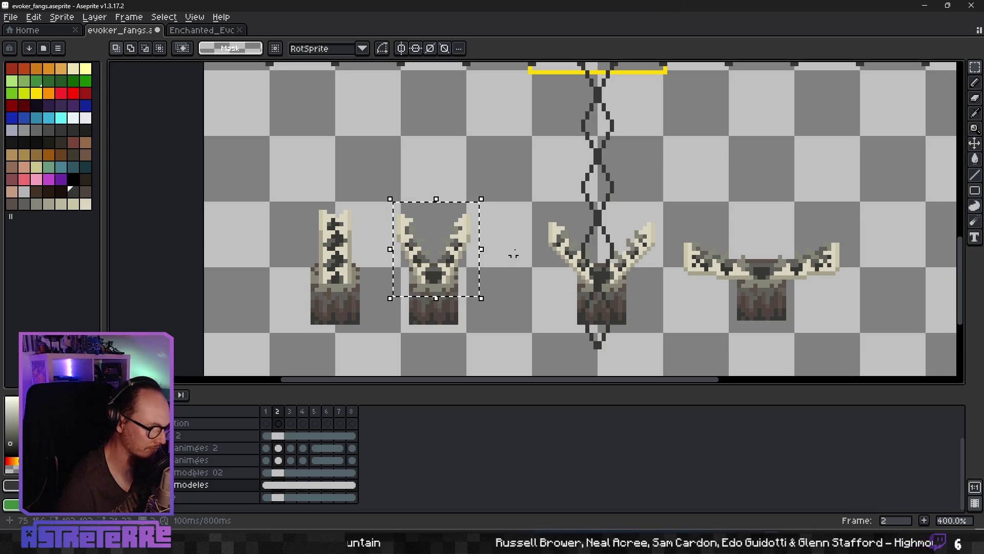
# Switch to the animation layer's frame-2 cel and place the V-shaped fangs just below the yellow frame.
pyautogui.moveTo(448, 261)
pyautogui.mouseDown()
pyautogui.moveTo(485, 245)
pyautogui.moveTo(545, 161)
pyautogui.mouseUp()
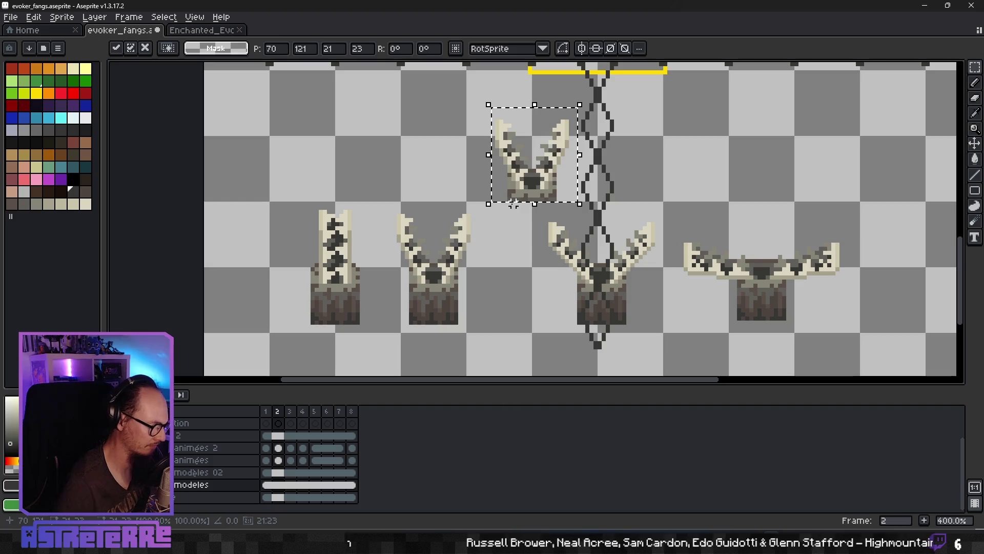
pyautogui.press('Escape')
pyautogui.scroll(2, 278, 419)
pyautogui.click(281, 423)
pyautogui.moveTo(442, 254); pyautogui.dragTo(536, 144)
pyautogui.moveTo(662, 181); pyautogui.dragTo(535, 300)
pyautogui.moveTo(405, 281)
pyautogui.mouseDown()
pyautogui.moveTo(489, 147)
pyautogui.moveTo(483, 159)
pyautogui.mouseUp()
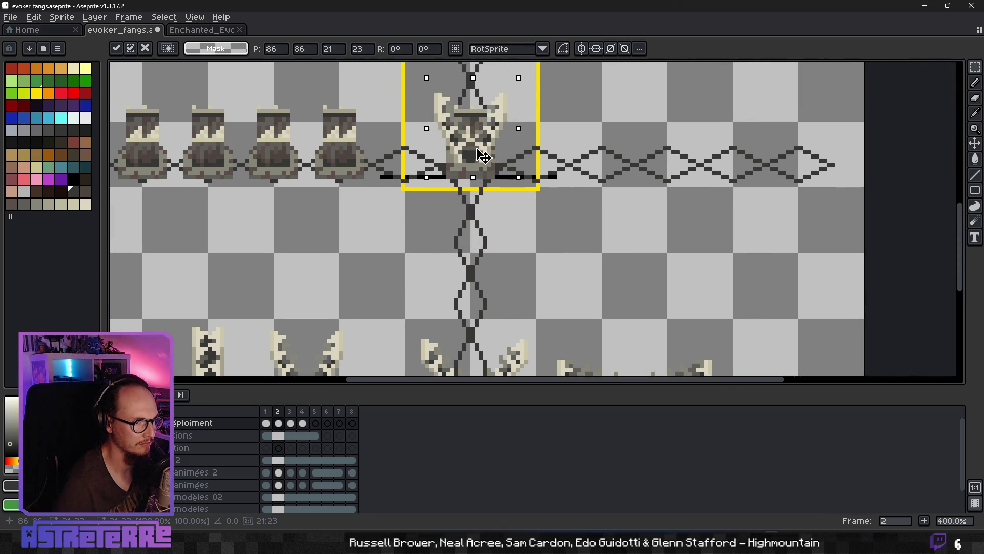
pyautogui.moveTo(497, 274); pyautogui.dragTo(466, 237)
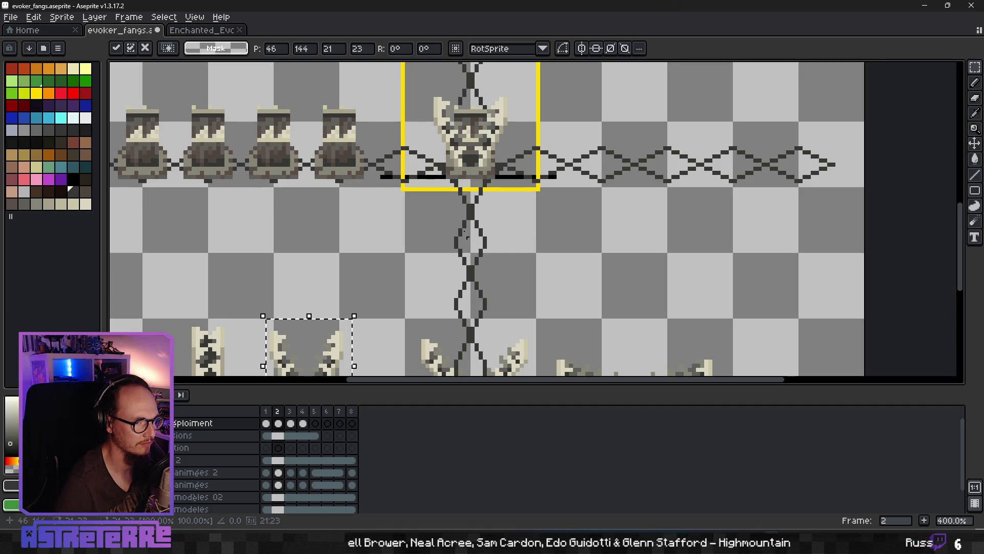
pyautogui.moveTo(341, 354); pyautogui.dragTo(504, 189)
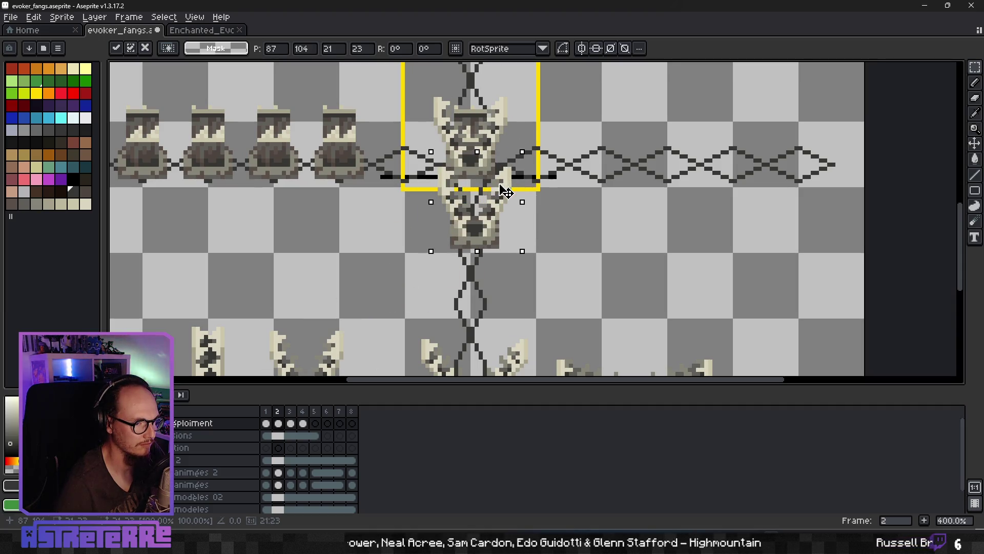
pyautogui.click(555, 246)
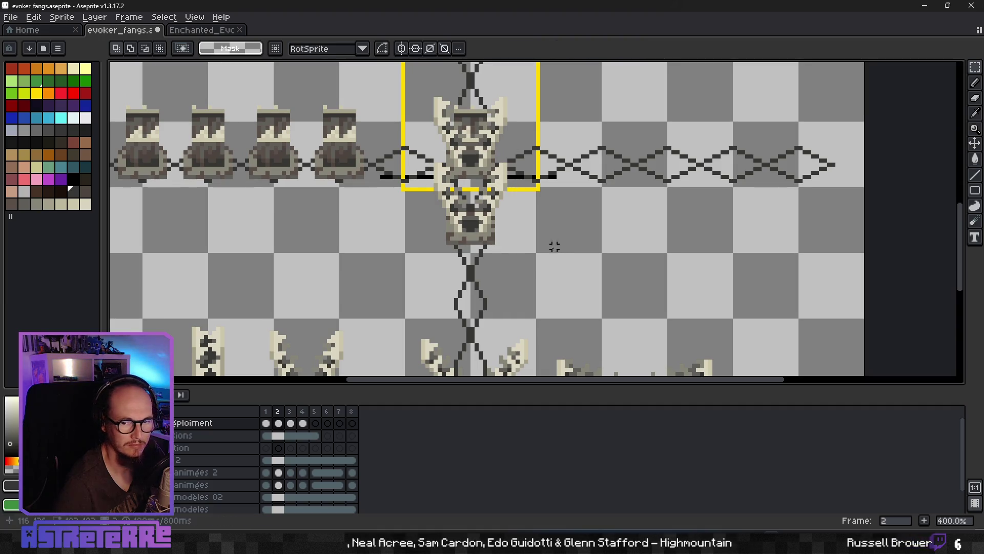
pyautogui.scroll(-3, 530, 246)
pyautogui.scroll(-1, 522, 227)
# Stack two more fang copies down the vertical guide and commit them.
pyautogui.moveTo(294, 319); pyautogui.dragTo(461, 198)
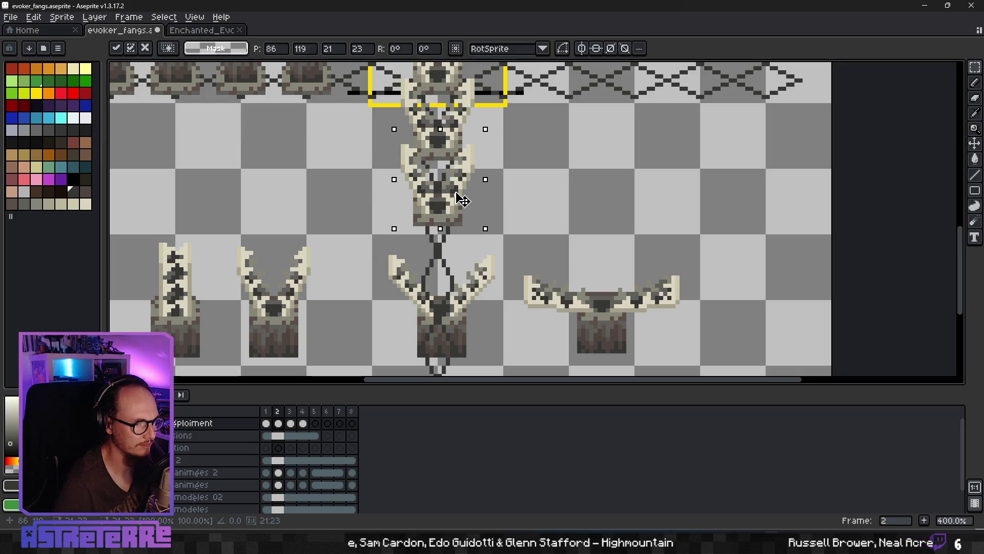
pyautogui.click(509, 223)
pyautogui.moveTo(289, 307); pyautogui.dragTo(461, 255)
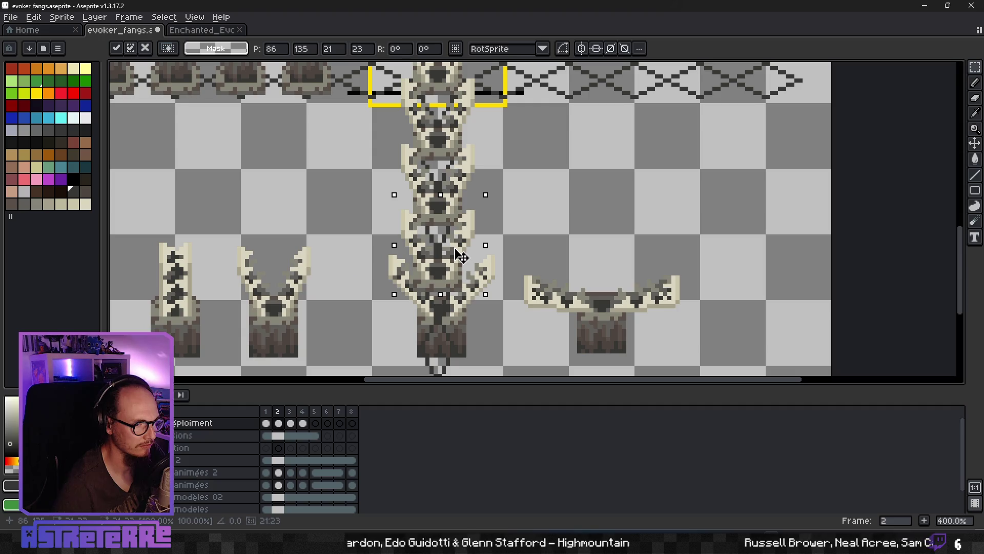
pyautogui.click(542, 339)
pyautogui.scroll(-1, 154, 462)
pyautogui.scroll(-1, 154, 461)
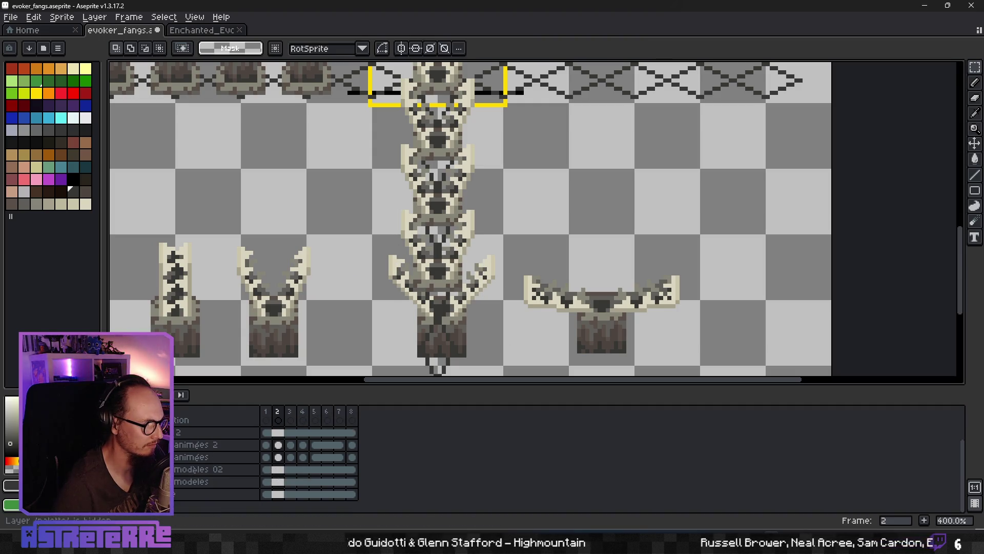
# Hide the reference models and commit a last fang copy at the column's bottom.
pyautogui.click(115, 481)
pyautogui.hotkey('ctrl', 'v')
pyautogui.scroll(-1, 545, 319)
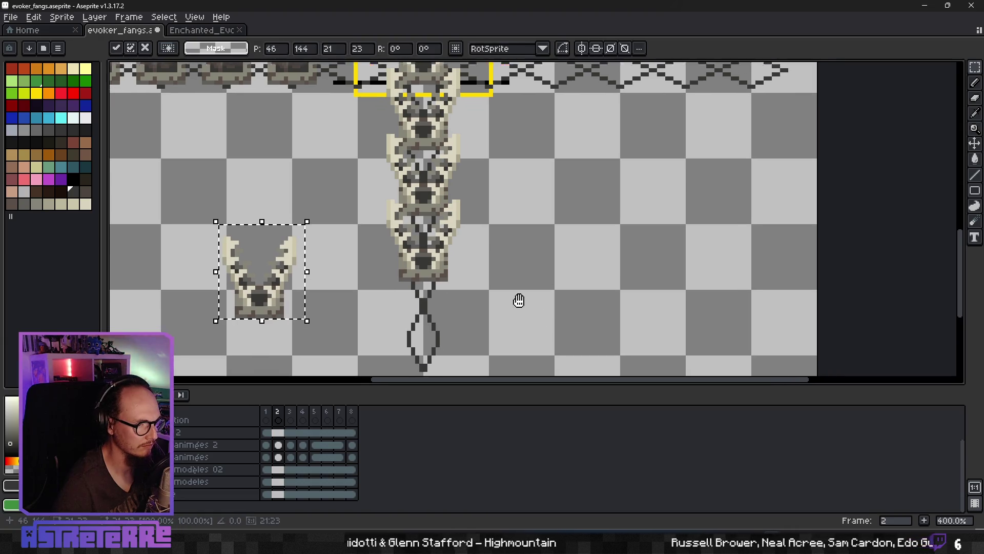
pyautogui.scroll(-2, 518, 301)
pyautogui.moveTo(305, 242); pyautogui.dragTo(438, 287)
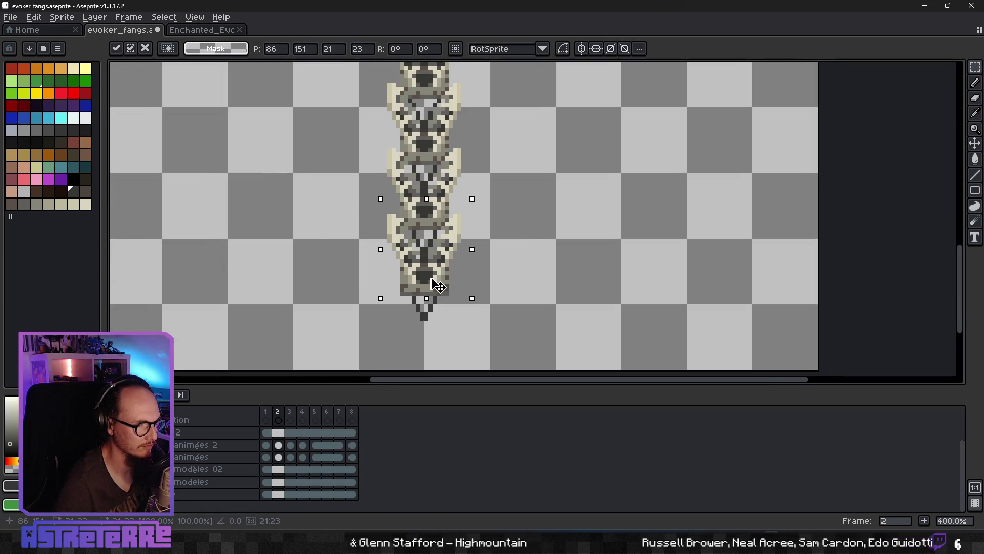
pyautogui.press('Return')
pyautogui.scroll(-2, 534, 244)
pyautogui.scroll(-1, 510, 295)
pyautogui.scroll(1, 509, 288)
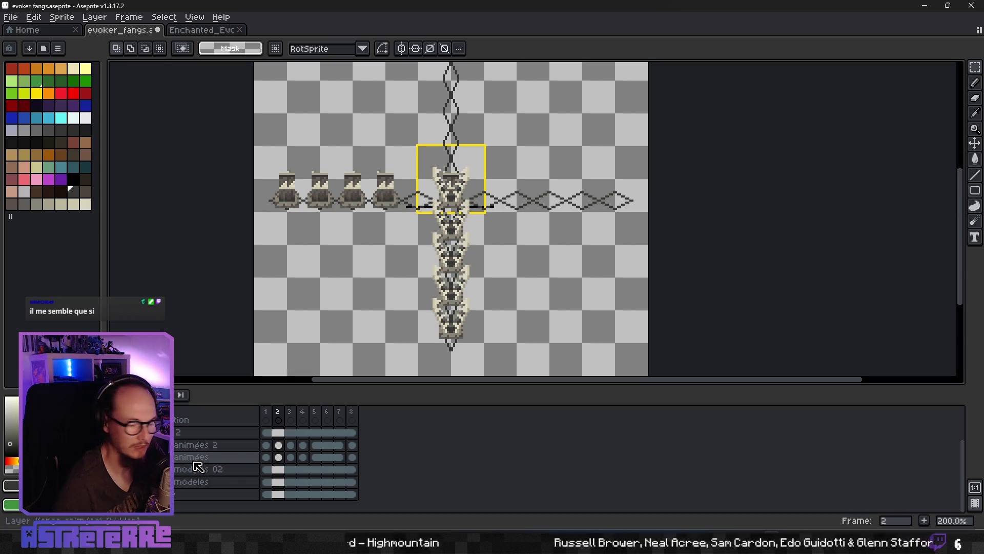
# Copy the third reference fang sprite into frame 3 and drop it under the yellow centre frame.
pyautogui.click(108, 481)
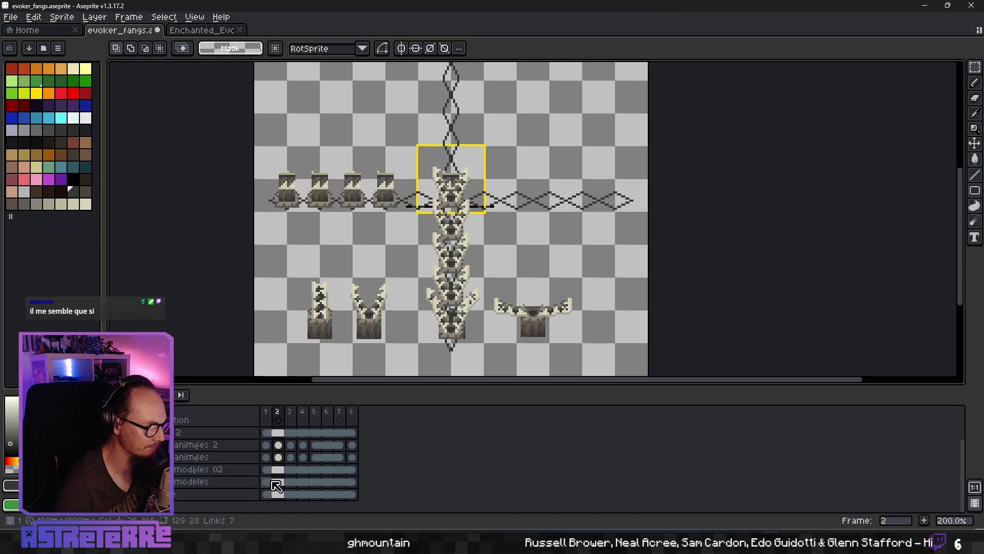
pyautogui.click(290, 482)
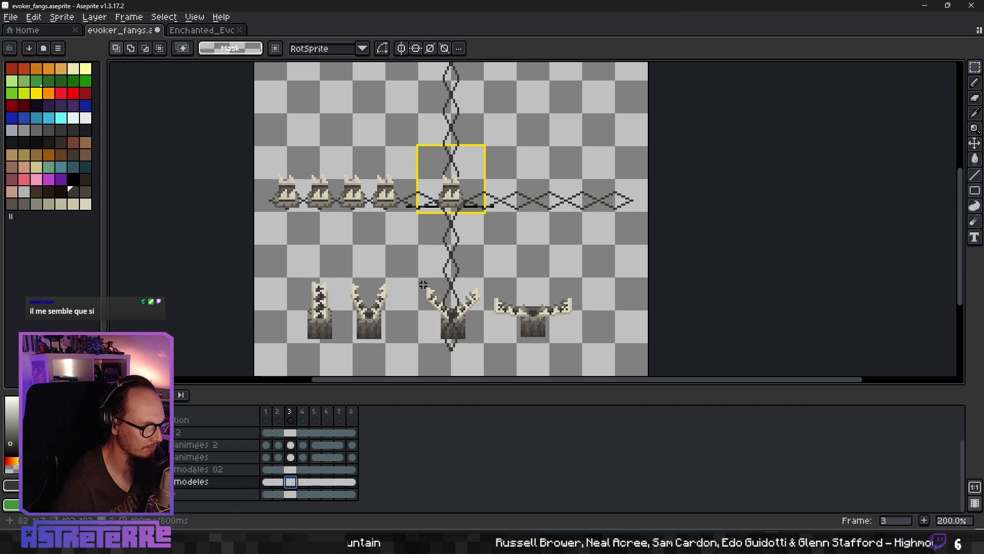
pyautogui.moveTo(421, 279); pyautogui.dragTo(480, 346)
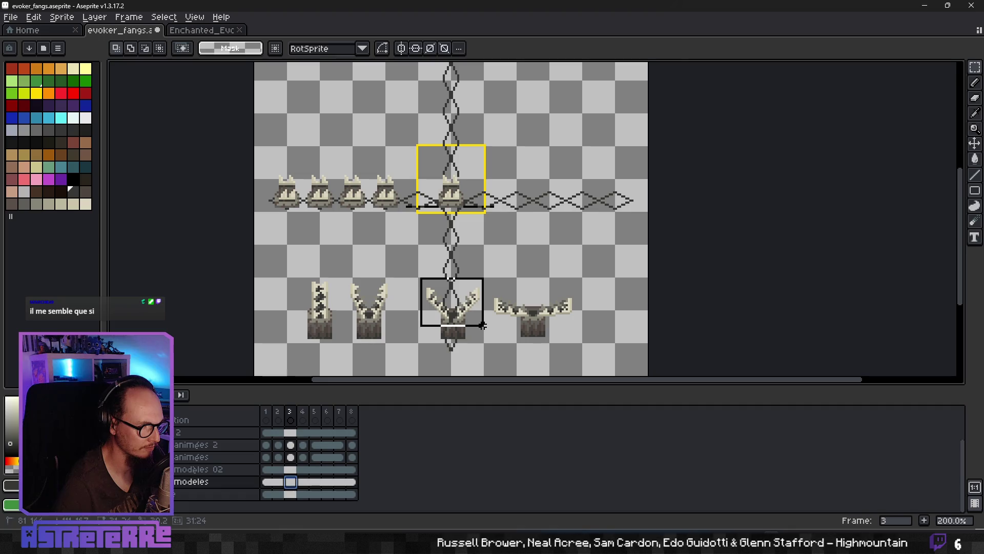
pyautogui.moveTo(484, 327); pyautogui.dragTo(485, 328)
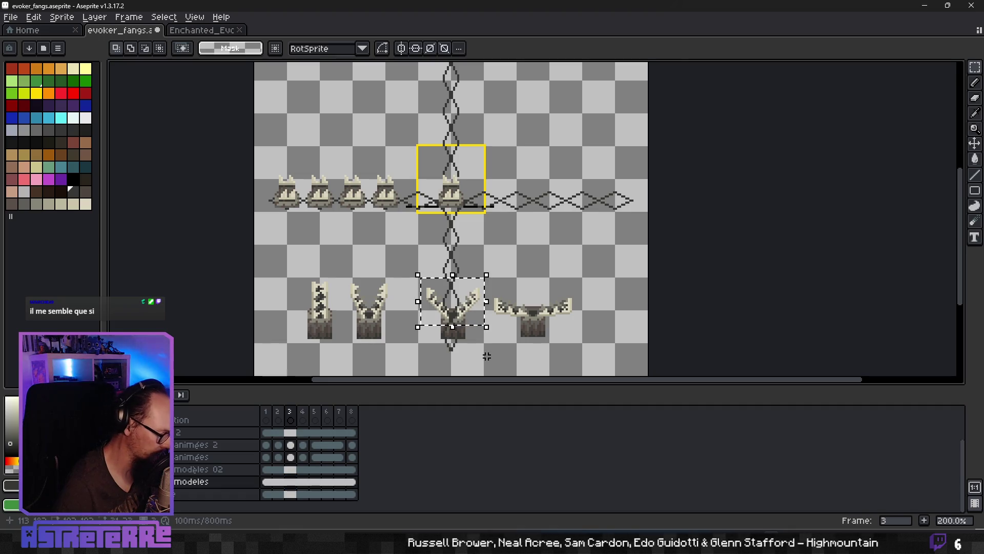
pyautogui.scroll(2, 285, 431)
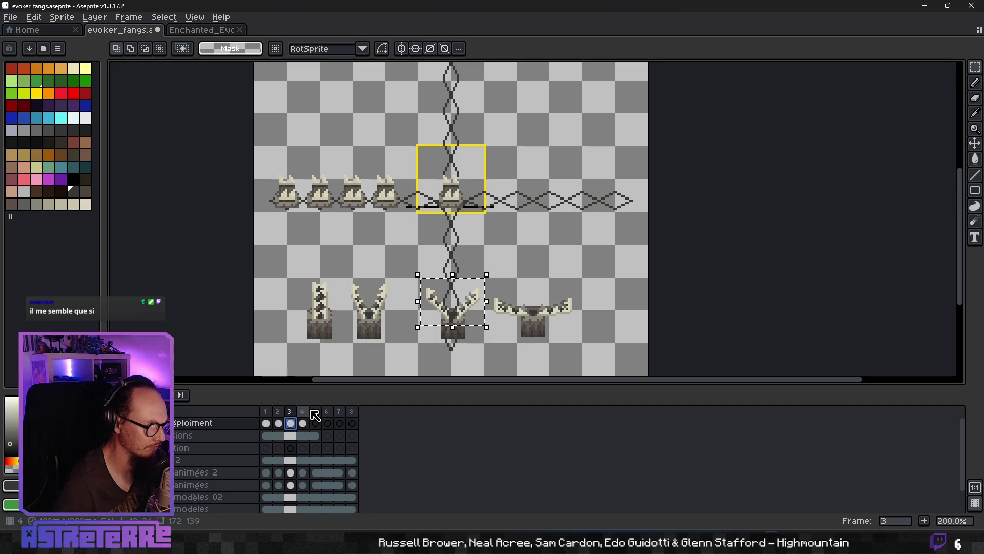
pyautogui.hotkey('ctrl', 'v')
pyautogui.moveTo(464, 328); pyautogui.dragTo(465, 244)
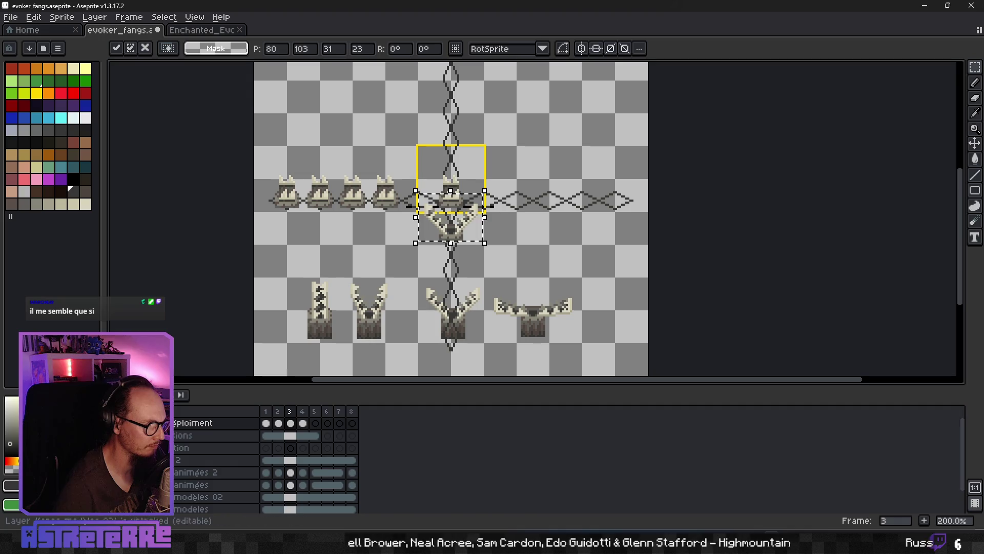
pyautogui.scroll(-2, 231, 461)
pyautogui.scroll(3, 478, 246)
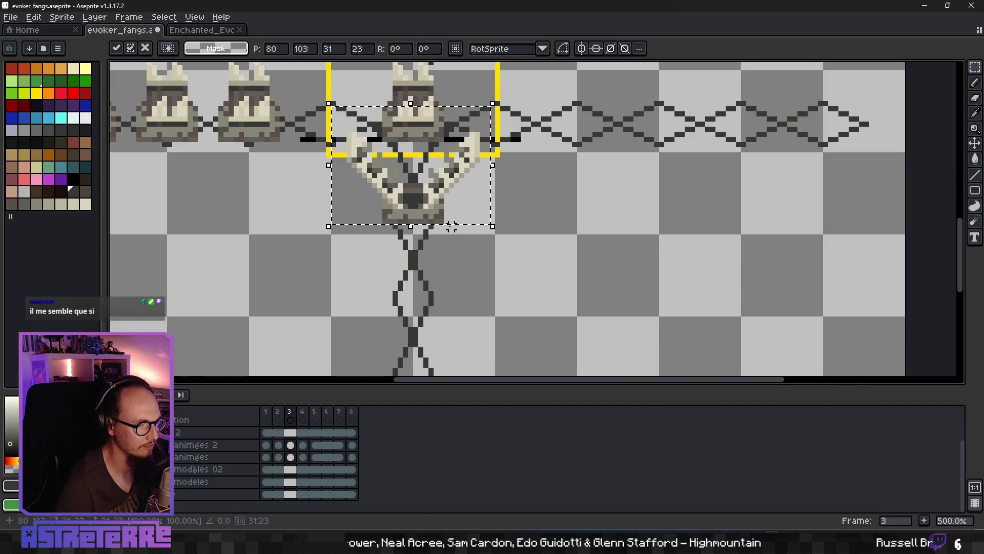
pyautogui.click(477, 267)
pyautogui.scroll(2, 529, 305)
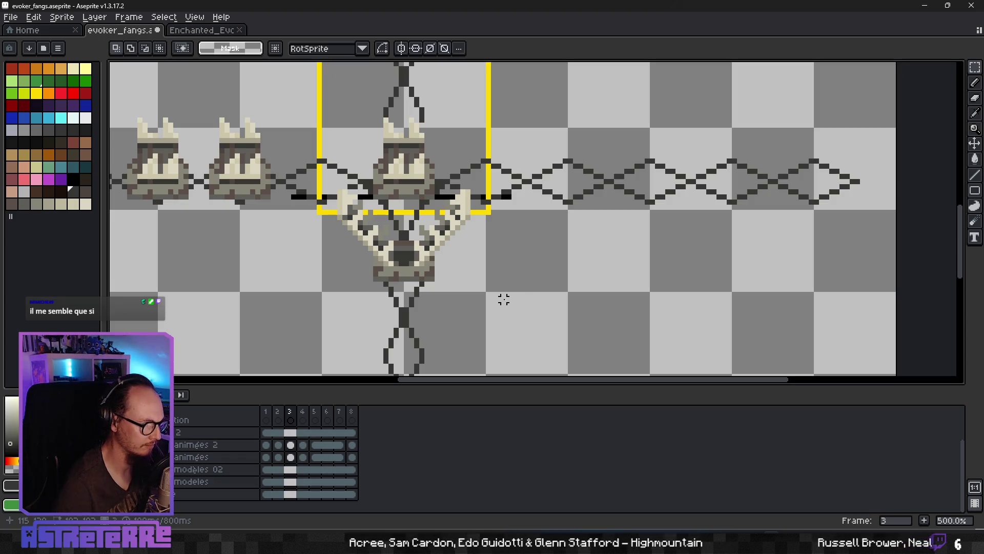
# Place one spread fang copy inside the yellow frame and another just below it.
pyautogui.hotkey('ctrl', 'shift', 'd')
pyautogui.moveTo(444, 274)
pyautogui.mouseDown()
pyautogui.moveTo(465, 257)
pyautogui.moveTo(432, 201)
pyautogui.mouseUp()
pyautogui.press('Return')
pyautogui.hotkey('ctrl', 'v')
pyautogui.moveTo(438, 248); pyautogui.dragTo(434, 252)
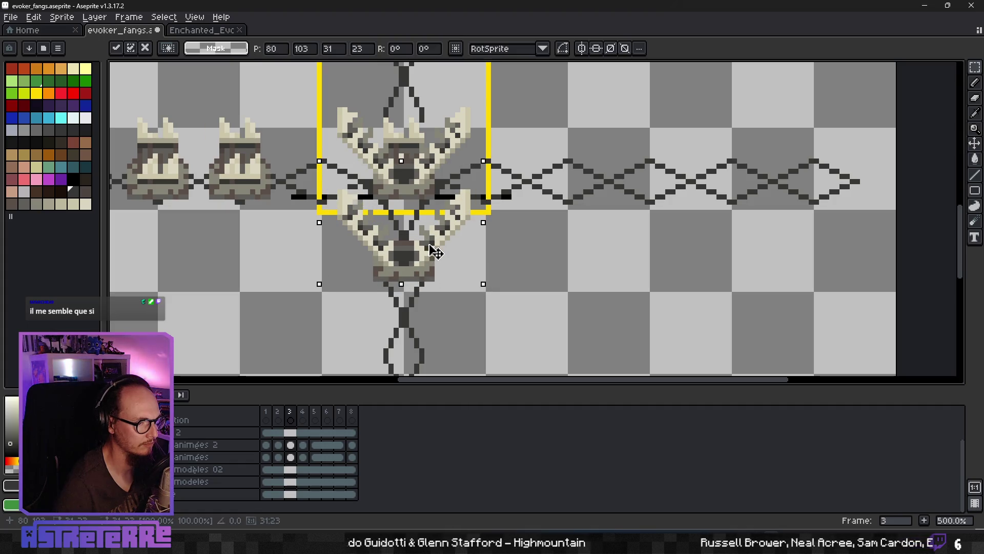
pyautogui.press('Right')
pyautogui.press('Left')
pyautogui.press('Return')
pyautogui.scroll(-1, 492, 323)
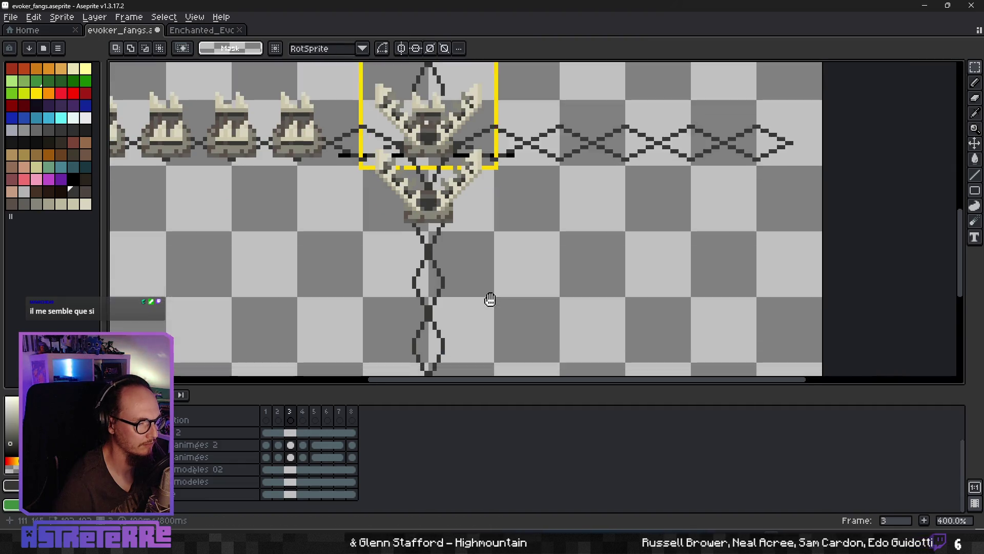
# Stack three more fang copies down the vertical guide to the column's bottom.
pyautogui.hotkey('ctrl', 'v')
pyautogui.moveTo(444, 308); pyautogui.dragTo(439, 228)
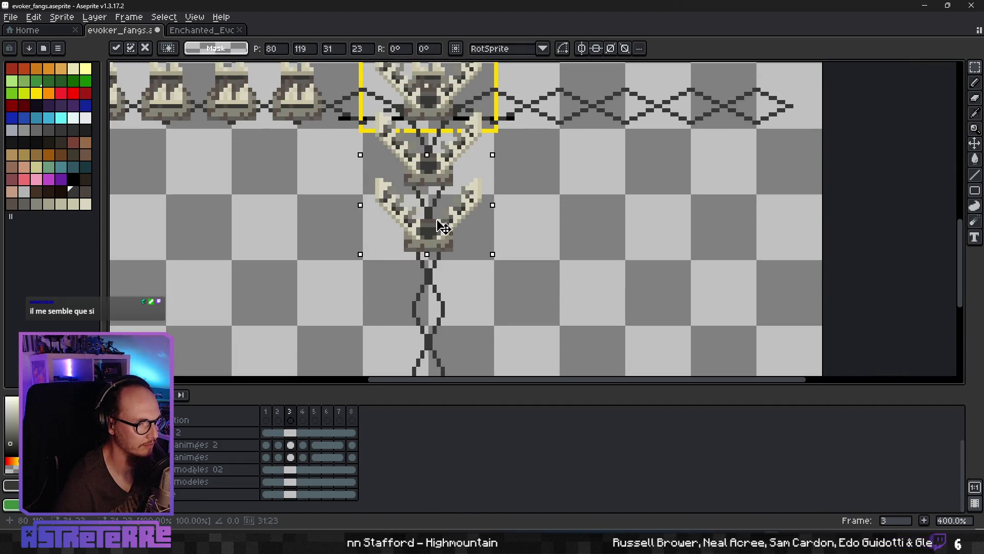
pyautogui.press('Return')
pyautogui.hotkey('ctrl', 'v')
pyautogui.moveTo(461, 341); pyautogui.dragTo(461, 310)
pyautogui.press('Return')
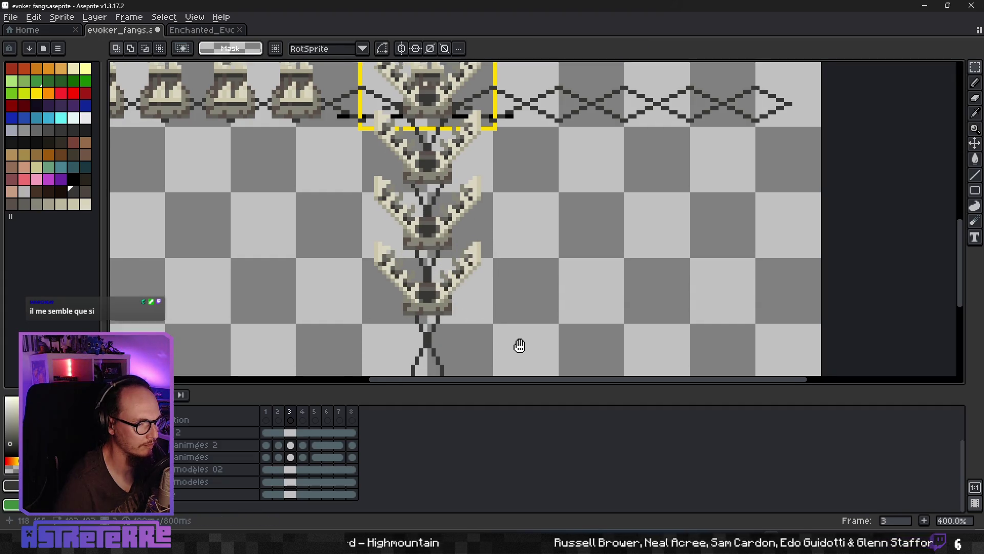
pyautogui.scroll(-1, 518, 345)
pyautogui.hotkey('ctrl', 'v')
pyautogui.moveTo(454, 234); pyautogui.dragTo(456, 264)
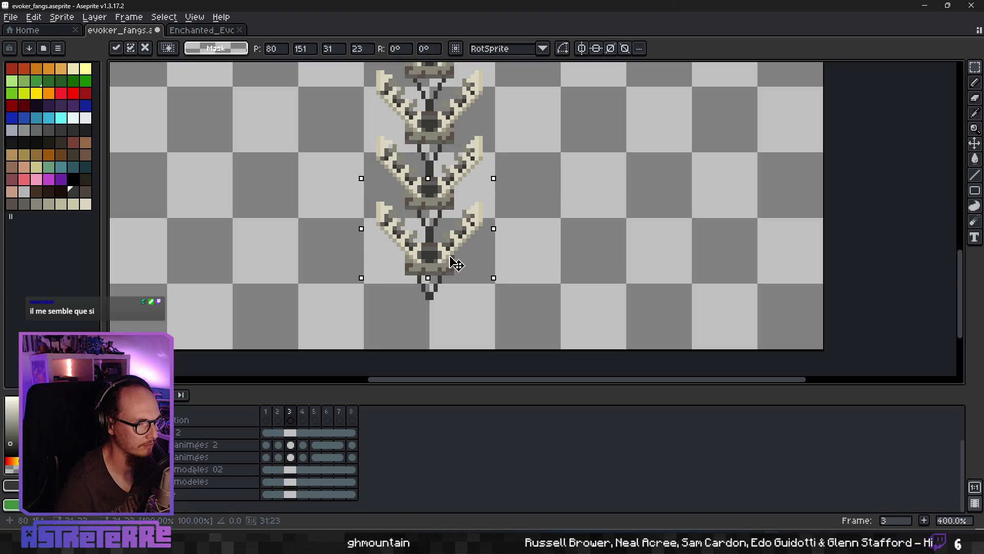
pyautogui.press('Return')
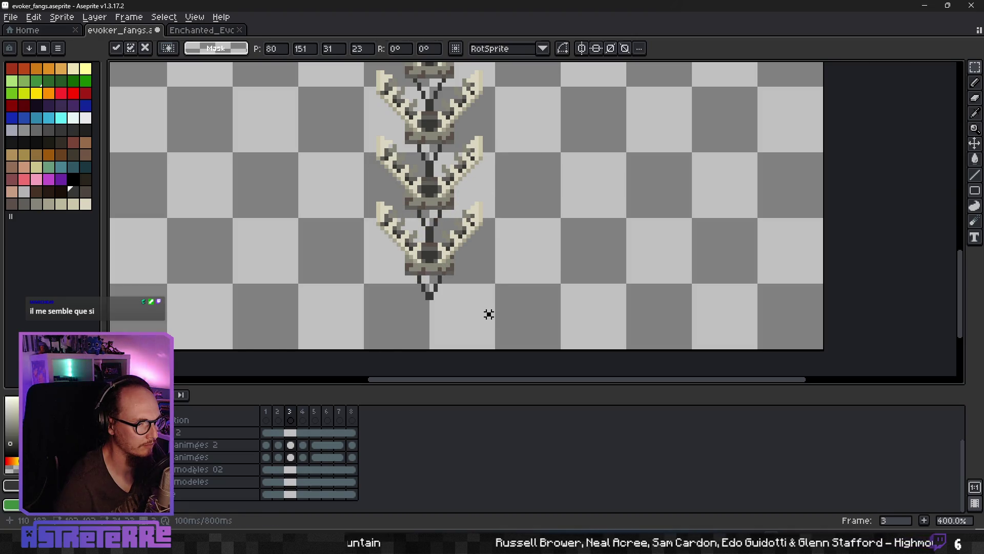
pyautogui.scroll(-2, 521, 279)
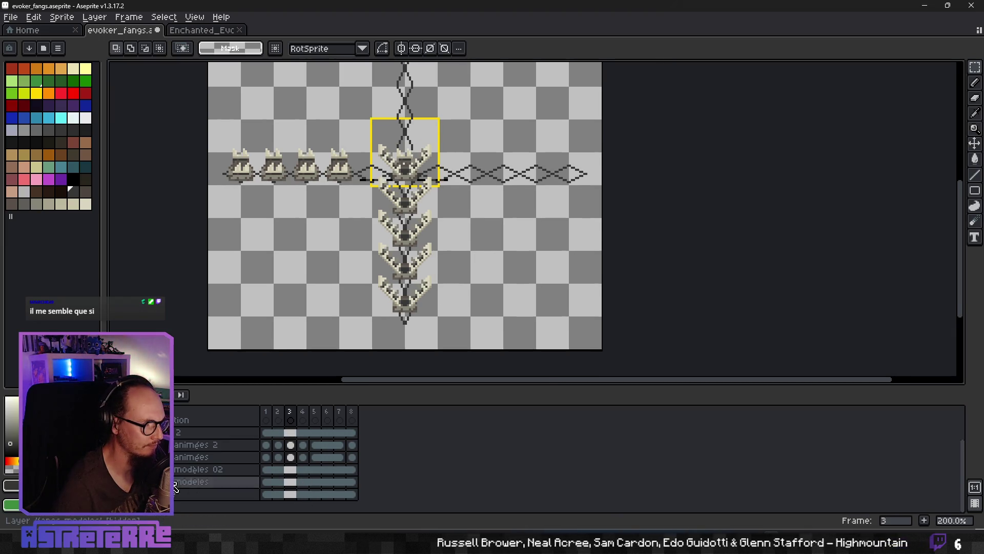
# Show the reference sprites on frame 4 and pick up the fully opened fang.
pyautogui.click(154, 482)
pyautogui.click(302, 481)
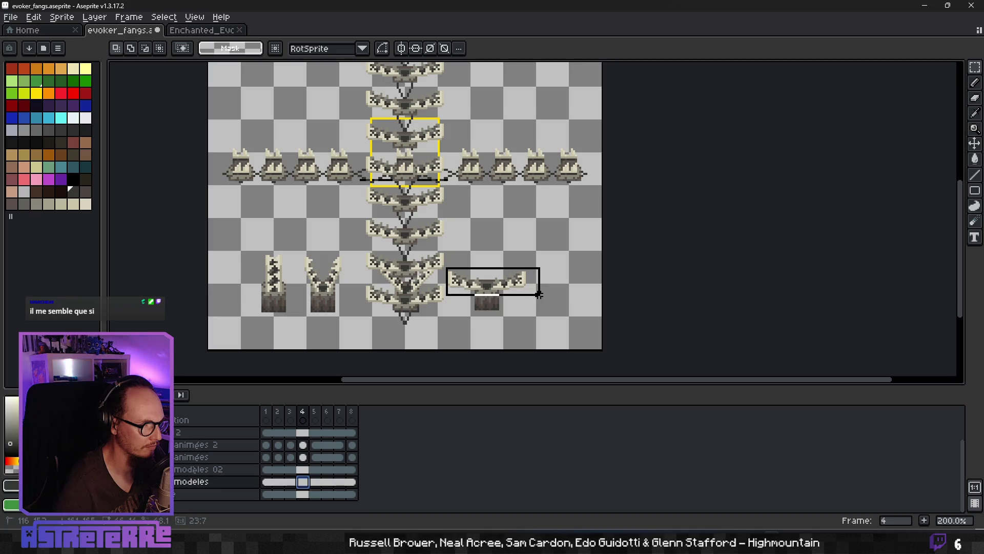
pyautogui.moveTo(535, 292); pyautogui.dragTo(538, 298)
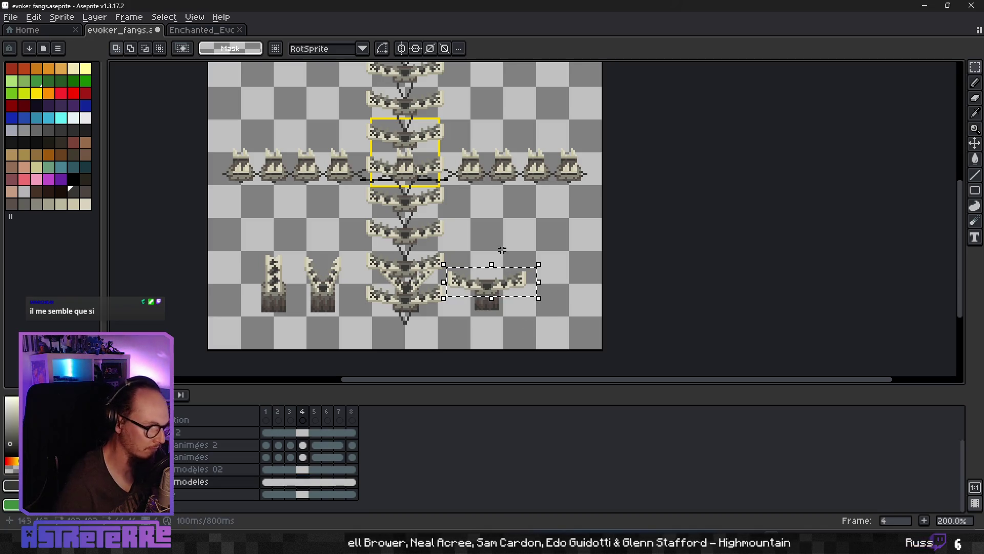
pyautogui.hotkey('ctrl', 't')
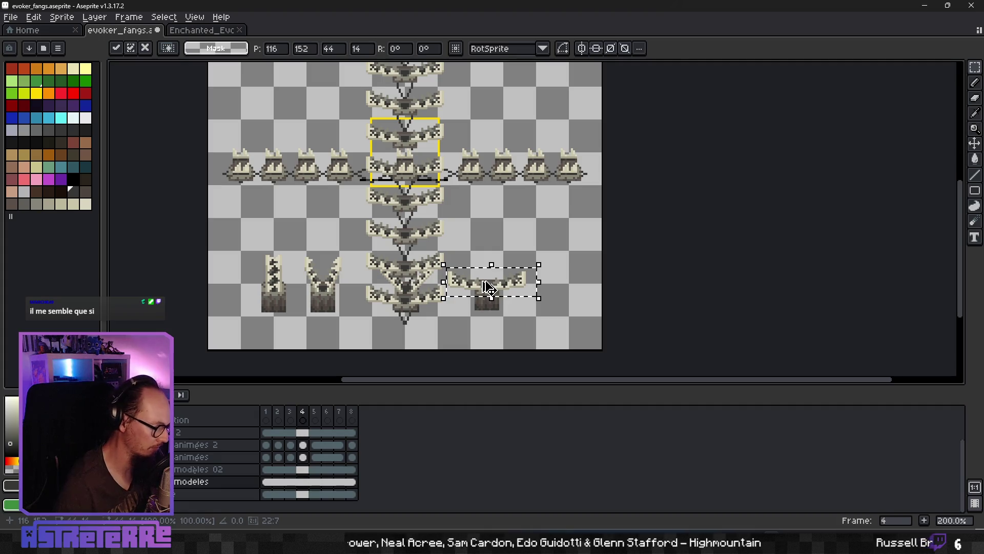
pyautogui.hotkey('ctrl', 'd')
pyautogui.scroll(2, 316, 444)
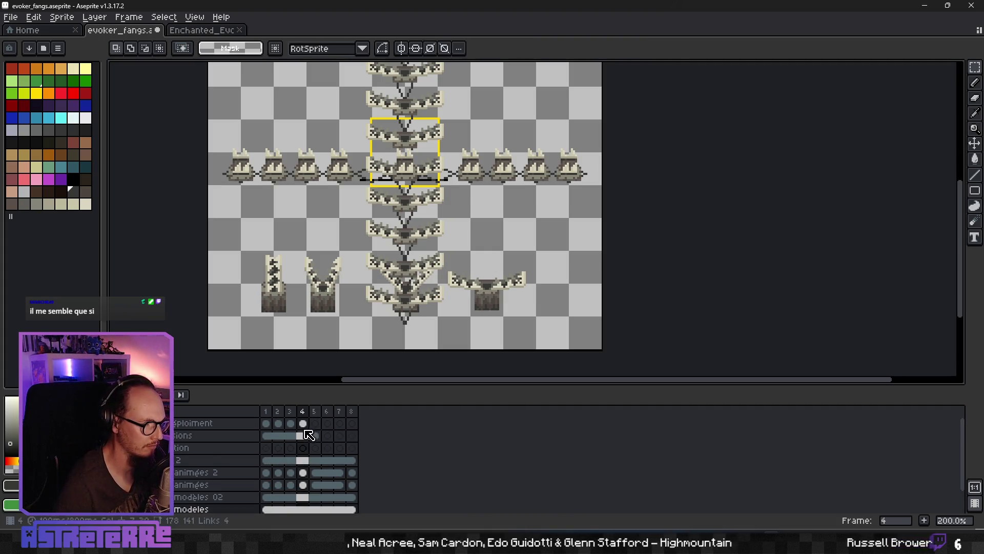
# Float the open fang on the test déploiment layer, discard it, and step back to frame 1.
pyautogui.click(304, 423)
pyautogui.hotkey('ctrl', 'shift', 'd')
pyautogui.moveTo(486, 274)
pyautogui.mouseDown()
pyautogui.moveTo(479, 218)
pyautogui.moveTo(503, 224)
pyautogui.mouseUp()
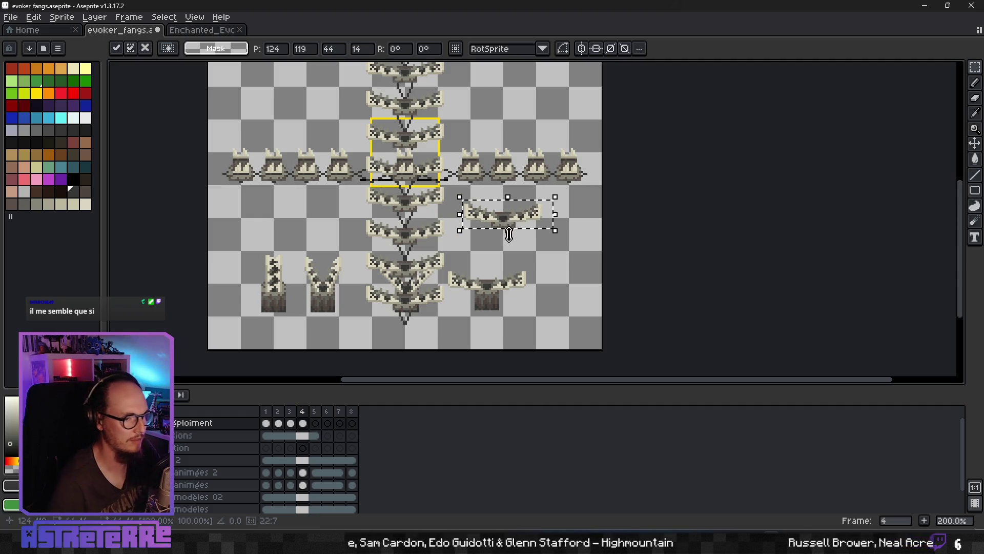
pyautogui.press('Escape')
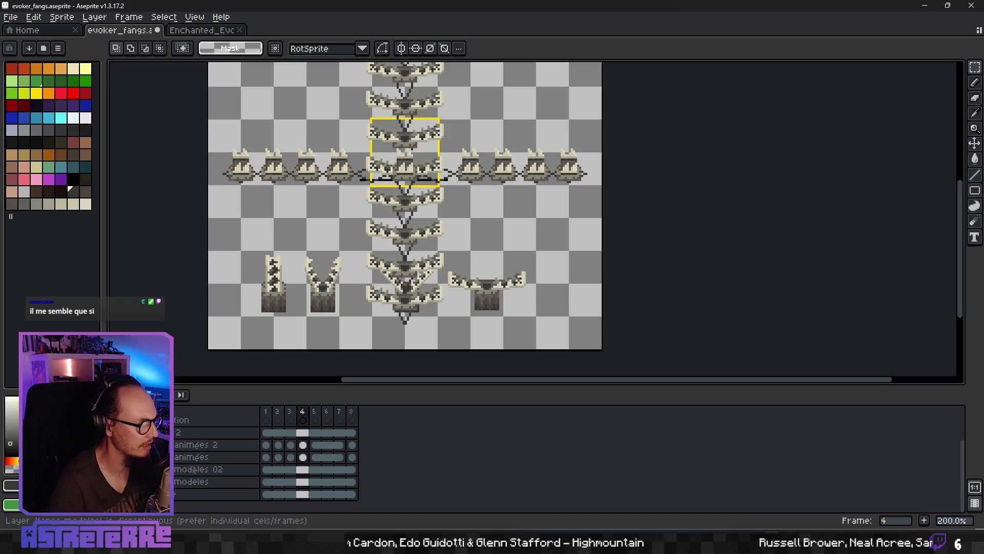
pyautogui.scroll(-2, 234, 474)
pyautogui.press('Left')
pyautogui.press('Left')
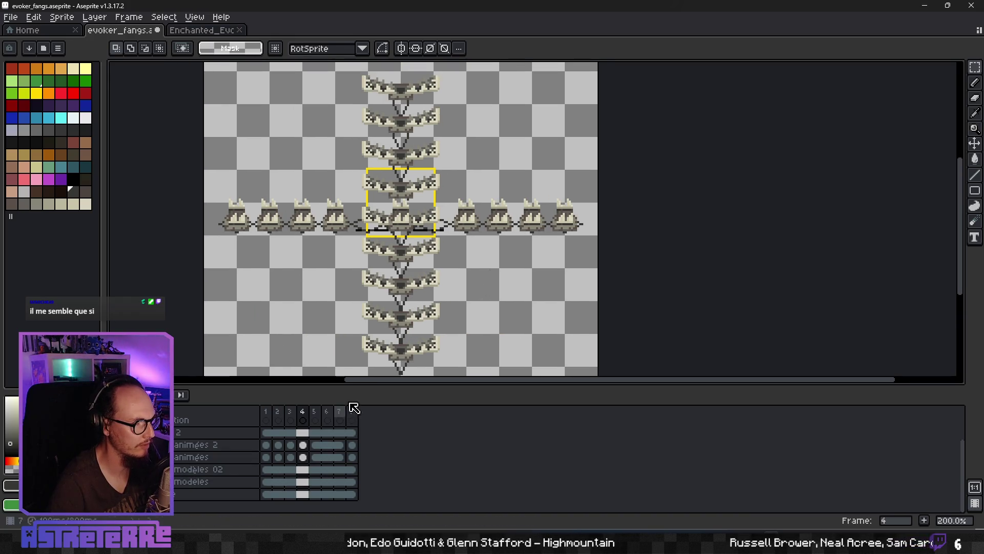
pyautogui.press('Left')
# Preview the animation, tag frames 1–4 as a Loop, and recentre the sprite on frame 1.
pyautogui.press('Return')
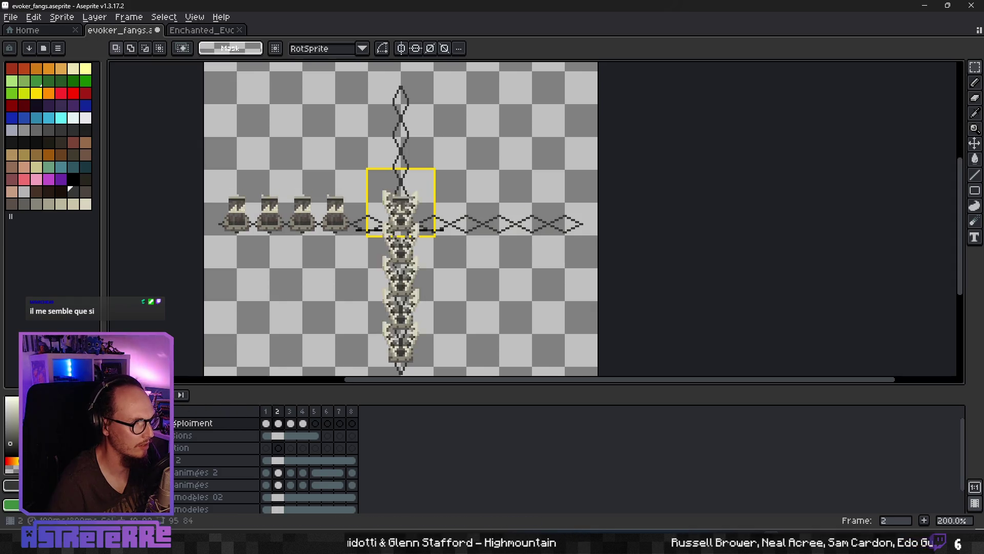
pyautogui.scroll(-1, 281, 309)
pyautogui.moveTo(337, 317); pyautogui.dragTo(435, 308)
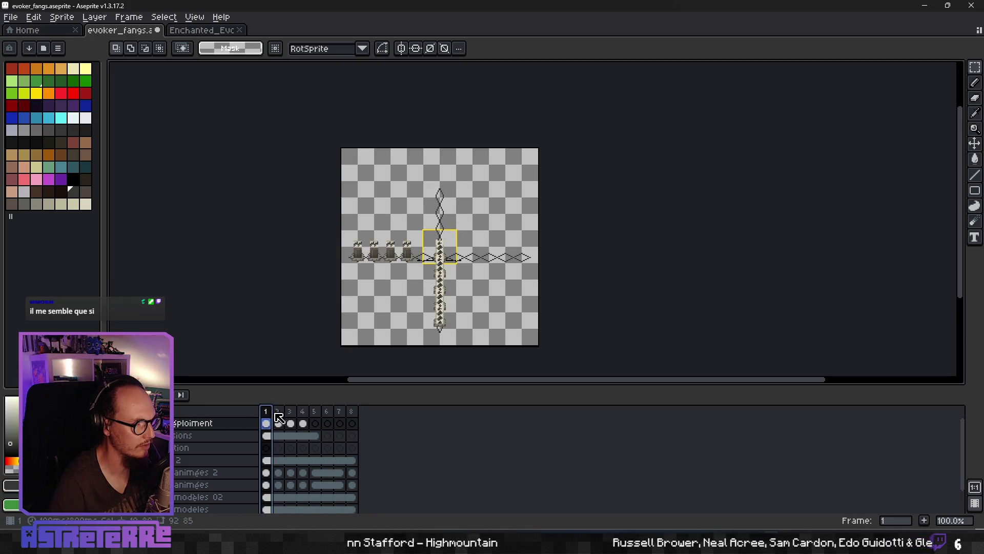
pyautogui.moveTo(279, 417); pyautogui.dragTo(304, 416)
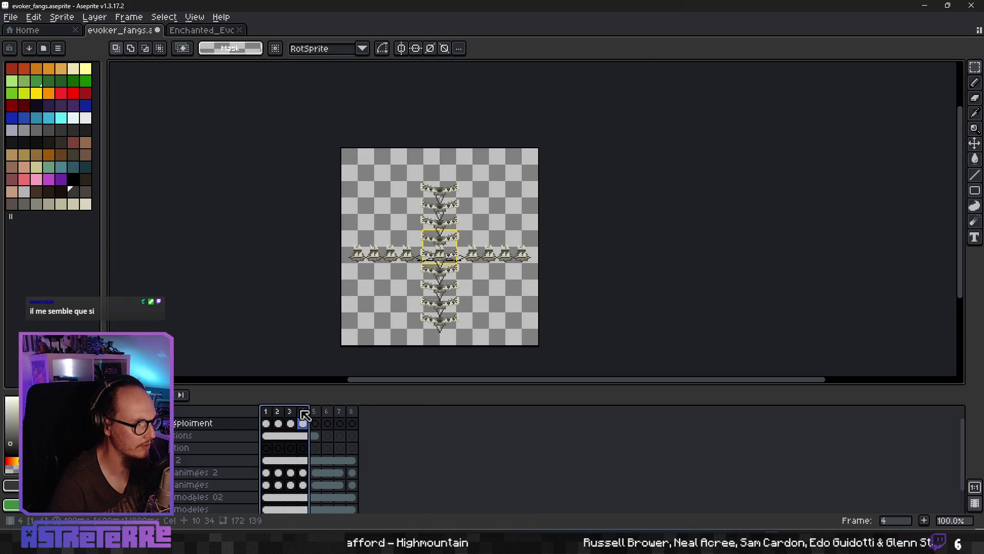
pyautogui.rightClick(305, 415)
pyautogui.click(342, 479)
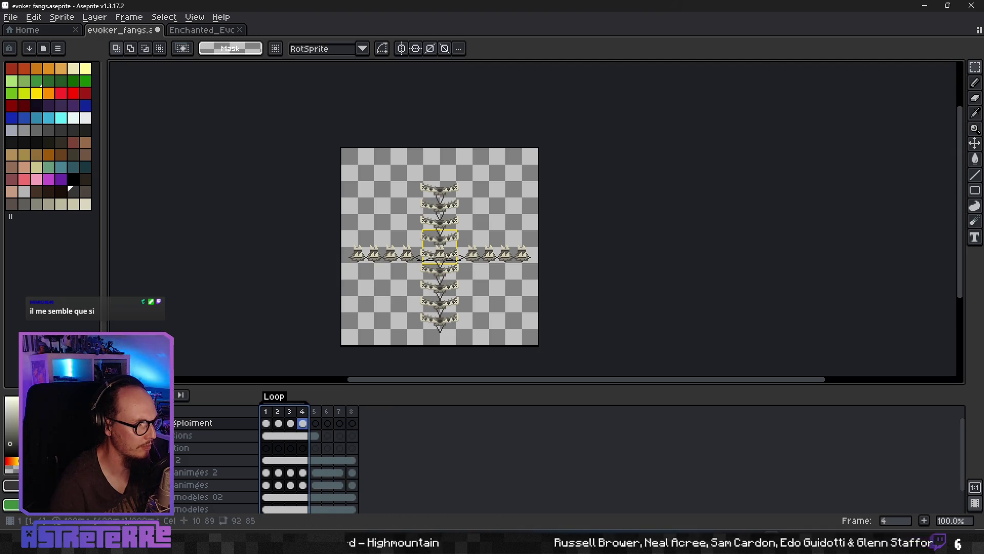
pyautogui.press('Return')
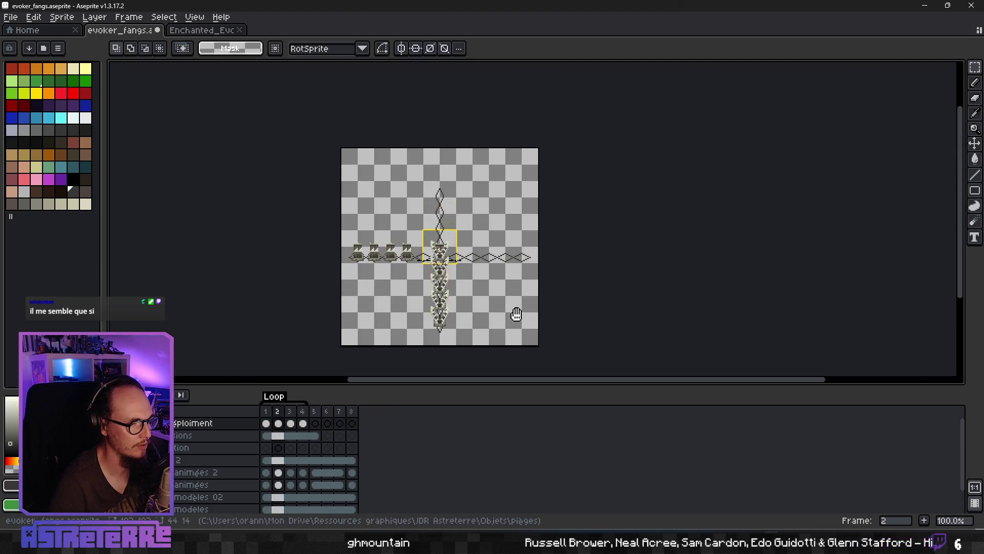
pyautogui.scroll(1, 512, 313)
pyautogui.moveTo(446, 305); pyautogui.dragTo(527, 300)
pyautogui.scroll(-1, 531, 301)
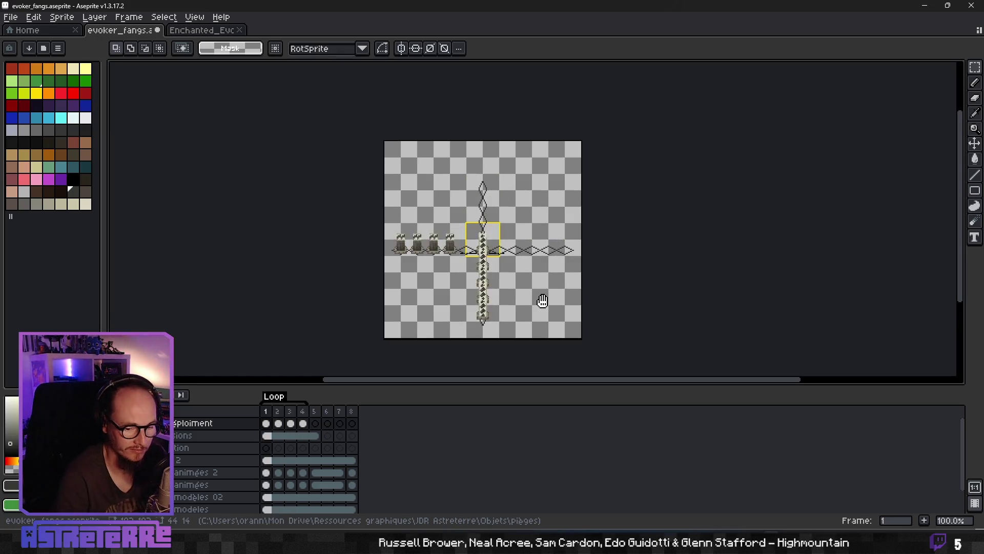
pyautogui.scroll(3, 566, 272)
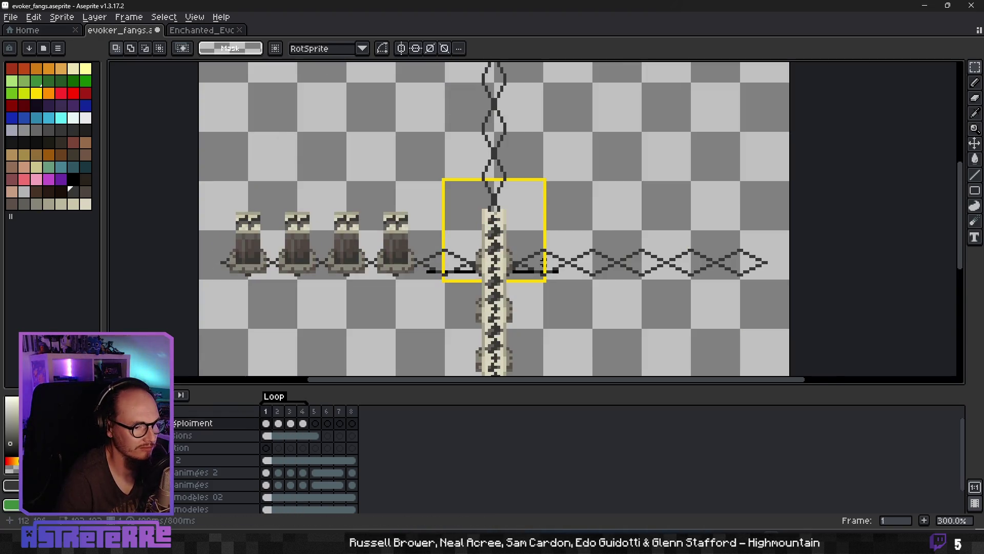
pyautogui.scroll(-3, 566, 272)
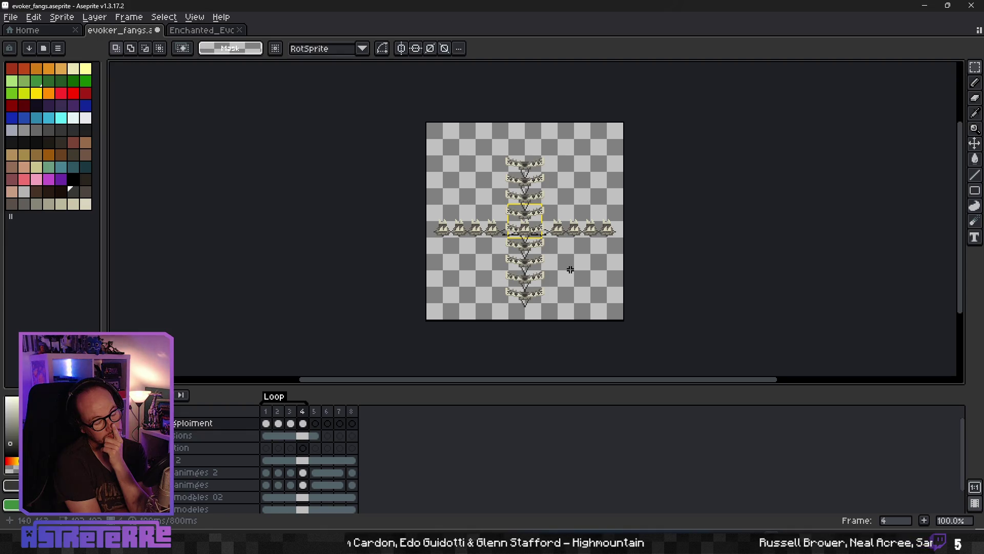
pyautogui.press('Home')
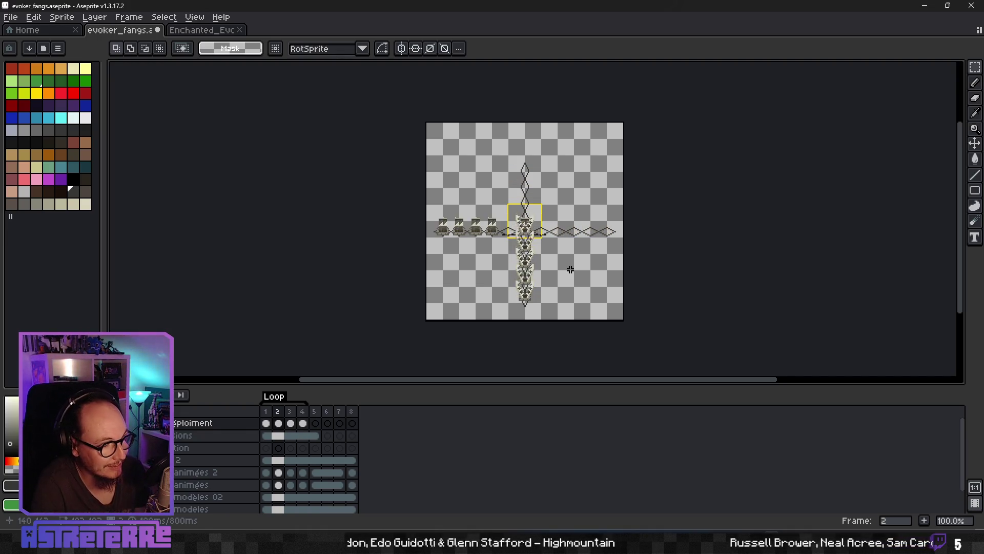
pyautogui.press('Right')
pyautogui.press('Right')
pyautogui.press('Right')
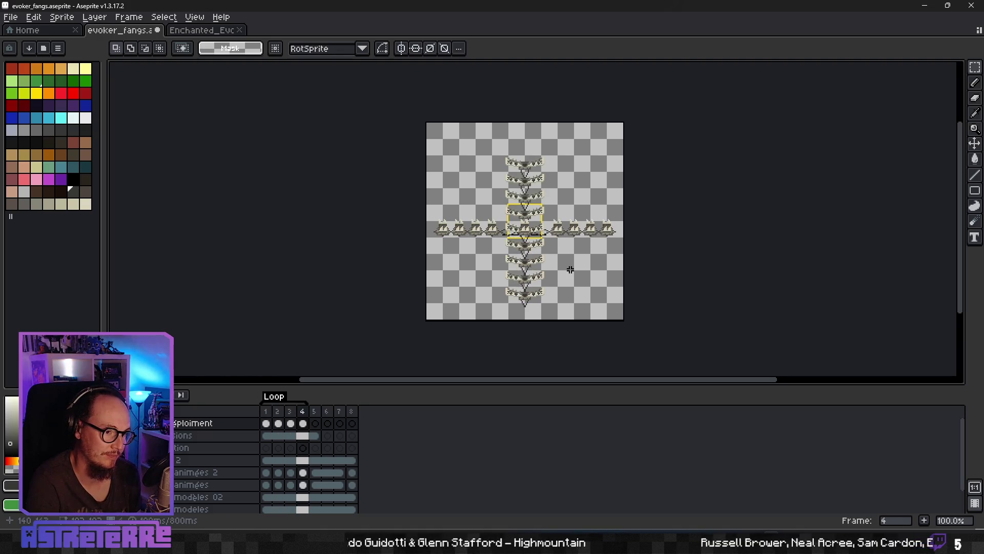
pyautogui.press('Return')
pyautogui.press('Return')
pyautogui.press('Return')
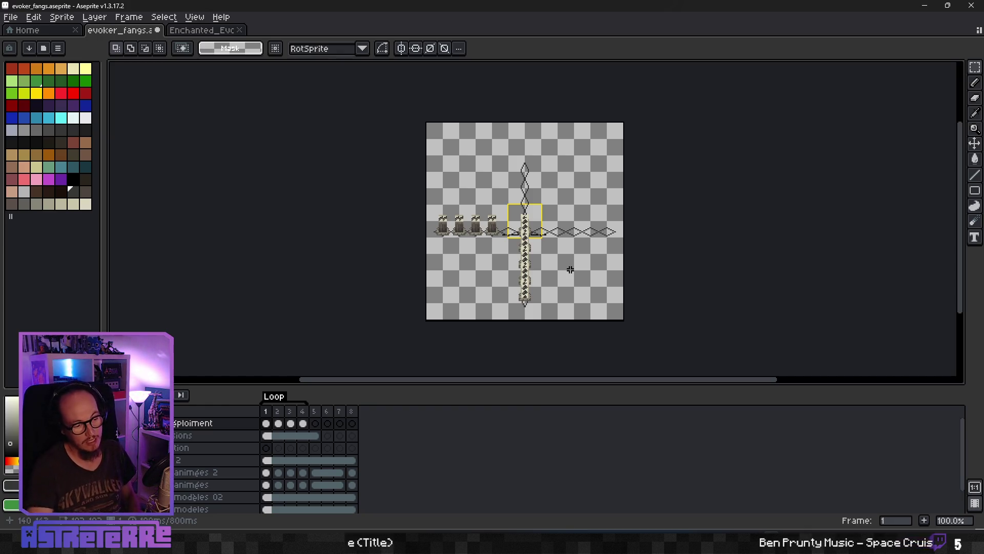
# Step back and forth through the four frames to review the motion, then save evoker_fangs.aseprite.
pyautogui.press('Right')
pyautogui.press('Right')
pyautogui.press('Right')
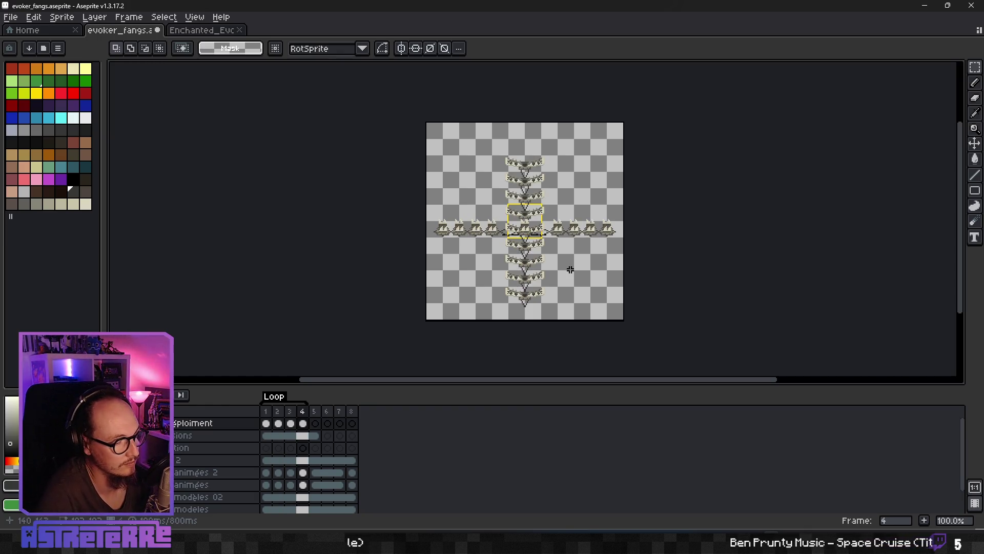
pyautogui.press('Left')
pyautogui.press('Left')
pyautogui.press('Right')
pyautogui.press('Right')
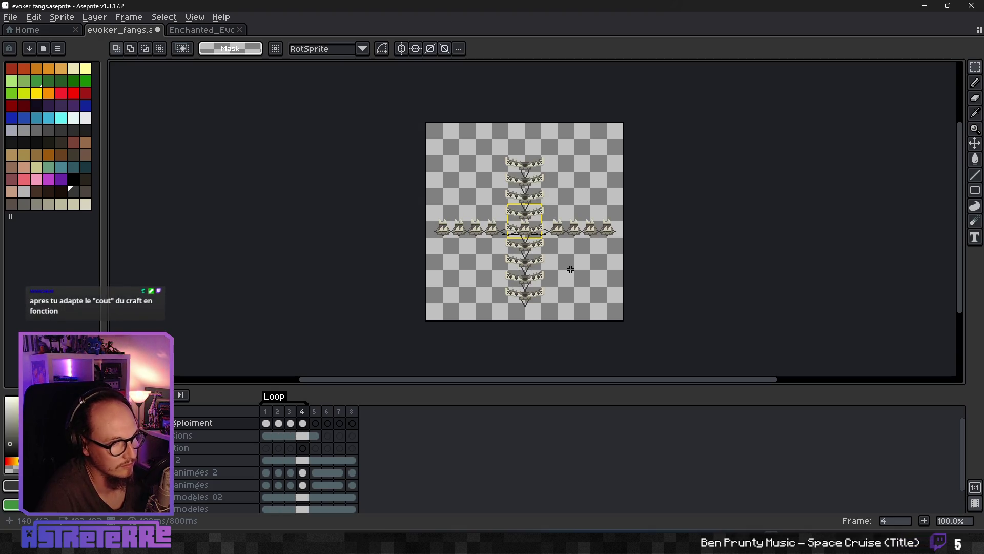
pyautogui.press('Left')
pyautogui.press('Left')
pyautogui.press('Left')
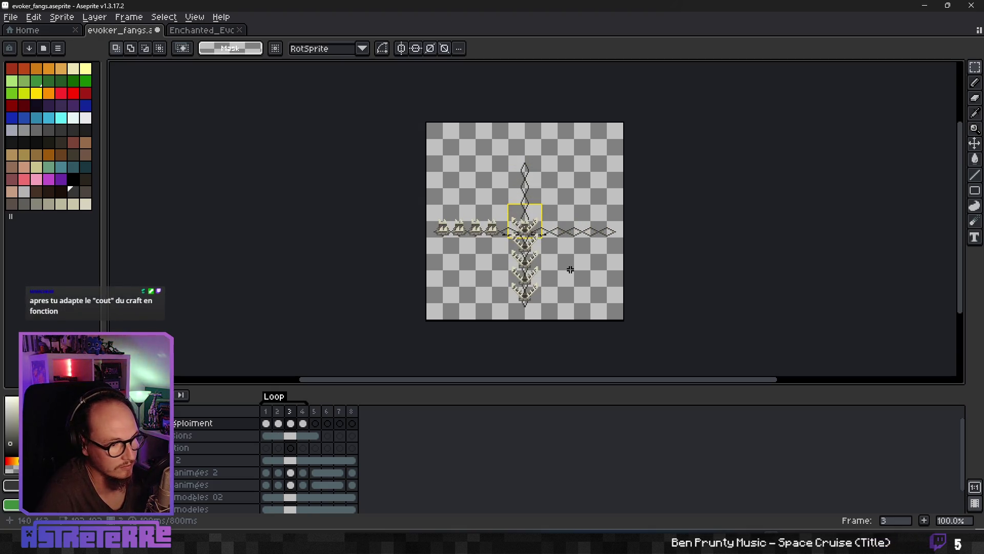
pyautogui.press('Right')
pyautogui.press('Right')
pyautogui.press('Right')
pyautogui.press('Left')
pyautogui.press('Left')
pyautogui.press('Left')
pyautogui.press('Right')
pyautogui.press('Right')
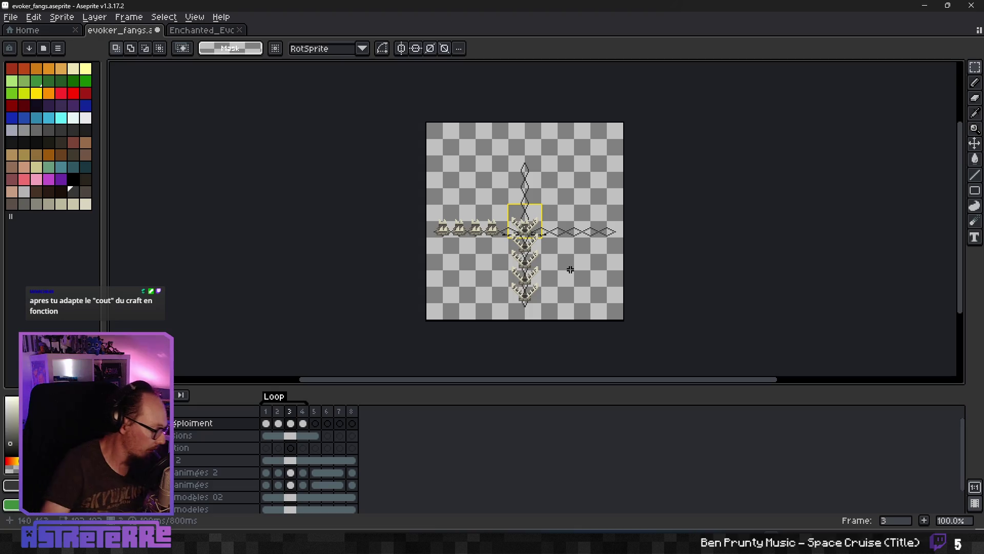
pyautogui.hotkey('ctrl', 's')
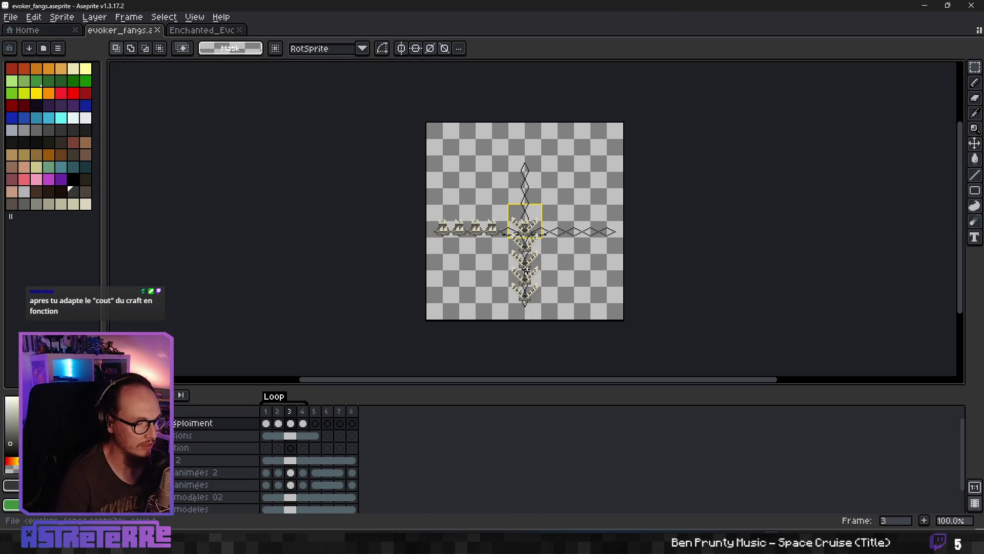
pyautogui.moveTo(537, 268); pyautogui.dragTo(526, 279)
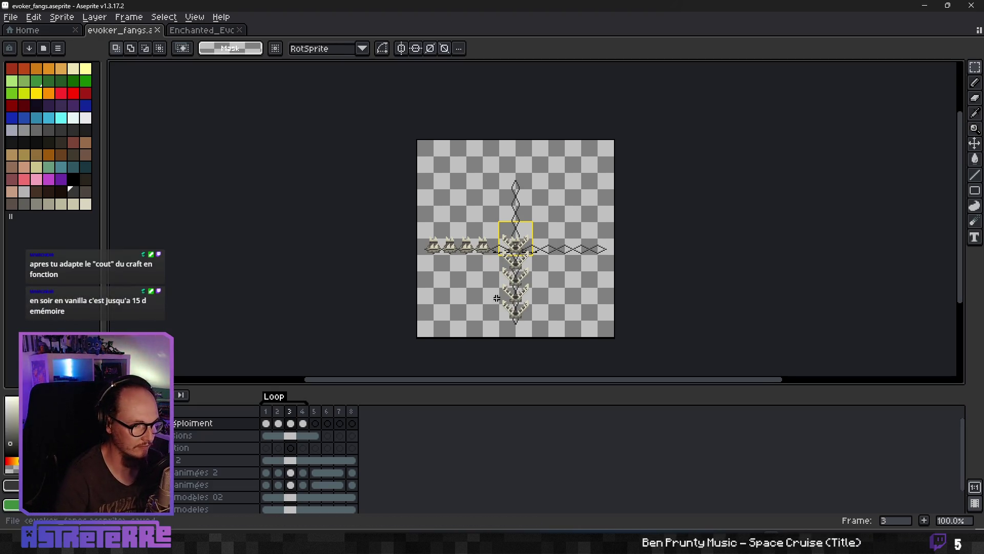